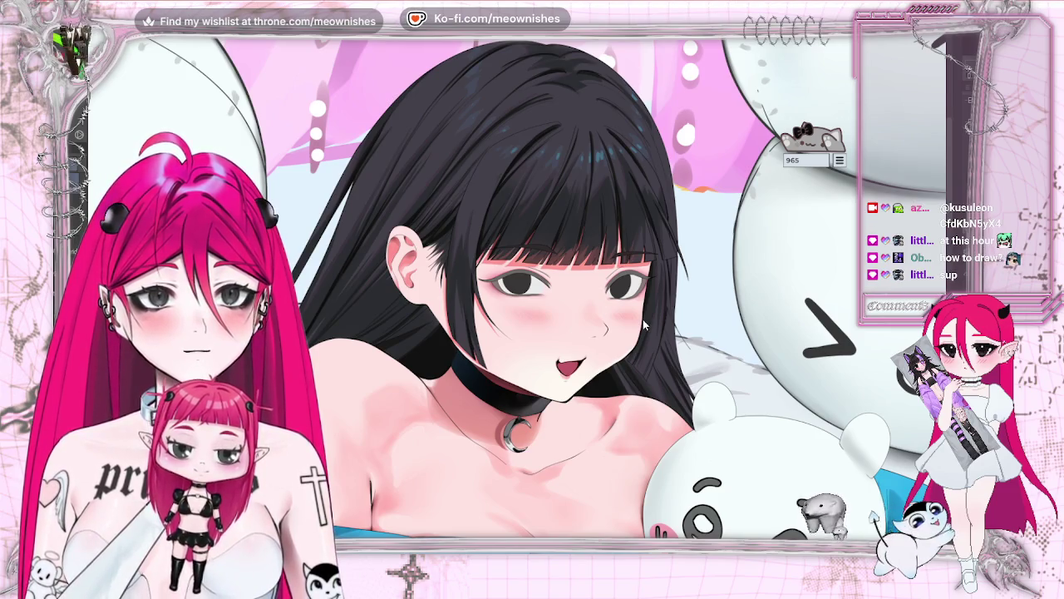
Zoom in on the girl's face and auto-select the tongue inside her open mouth
key("ctrl+plus")
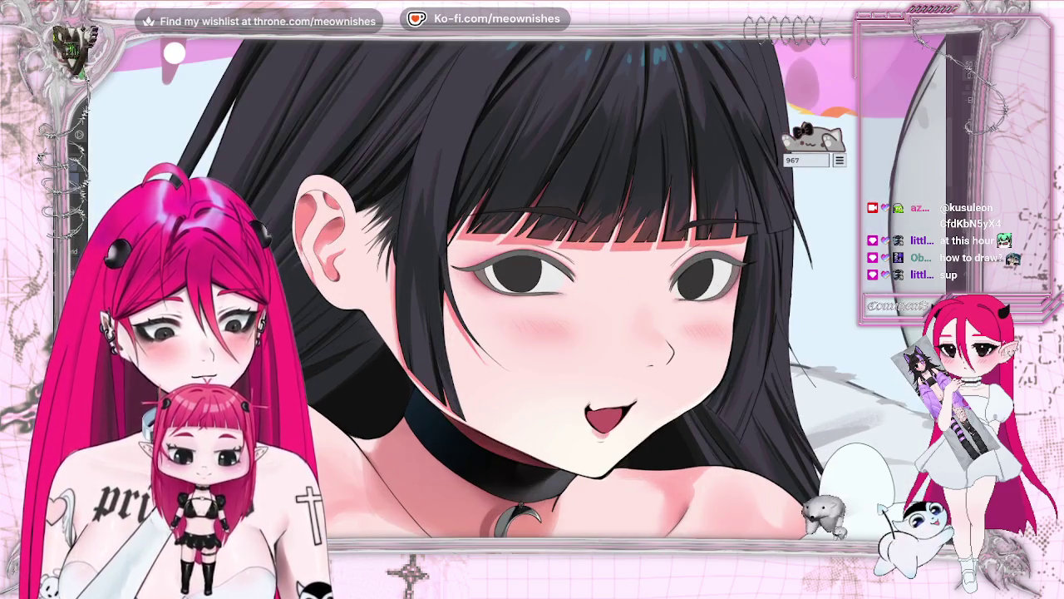
key("ctrl+plus")
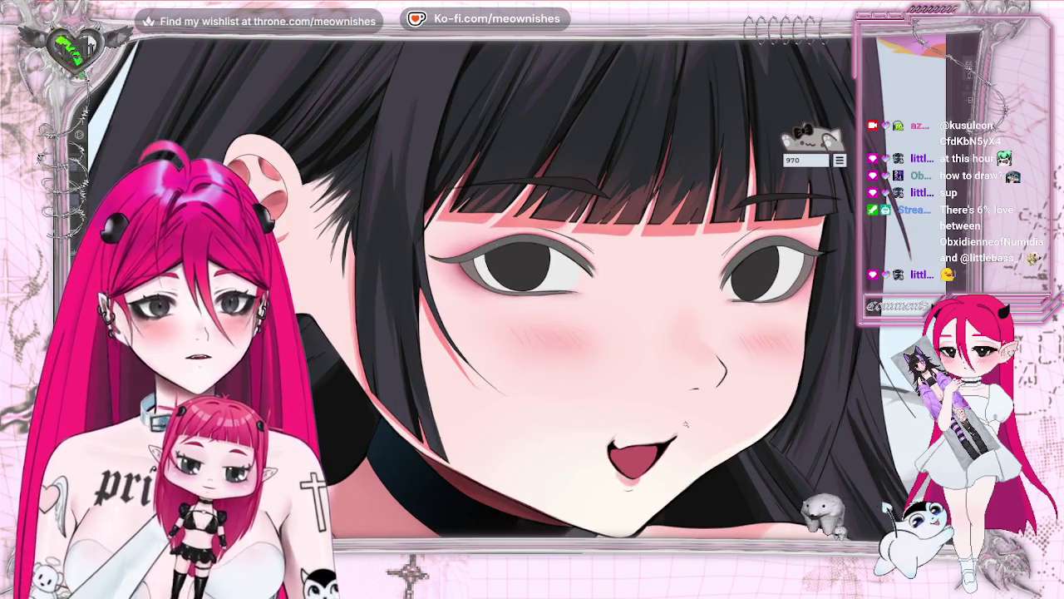
left_click(635, 461)
scroll(510, 288, "down", 3)
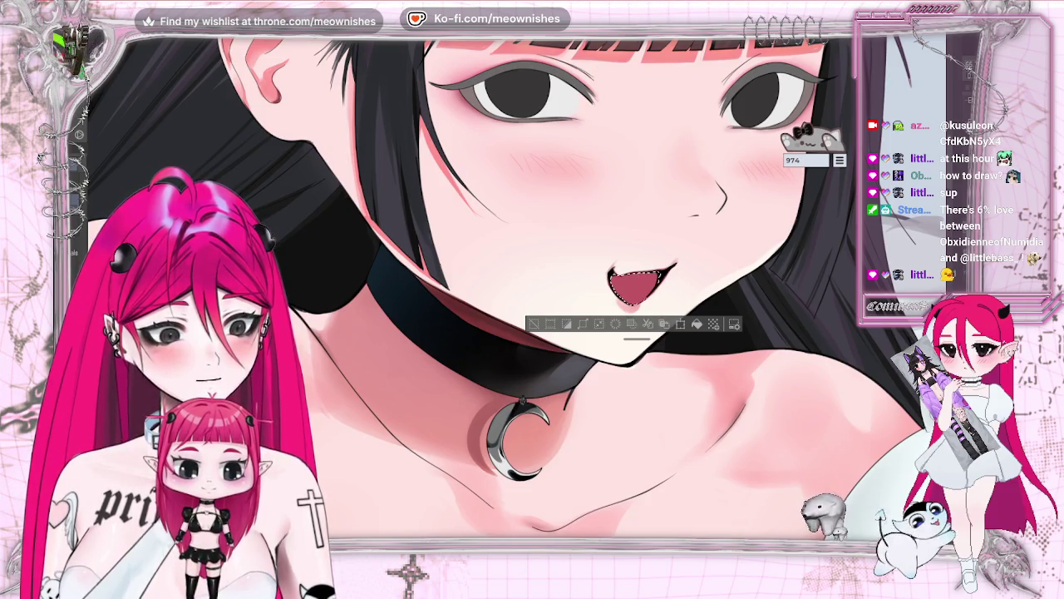
scroll(504, 303, "up", 1)
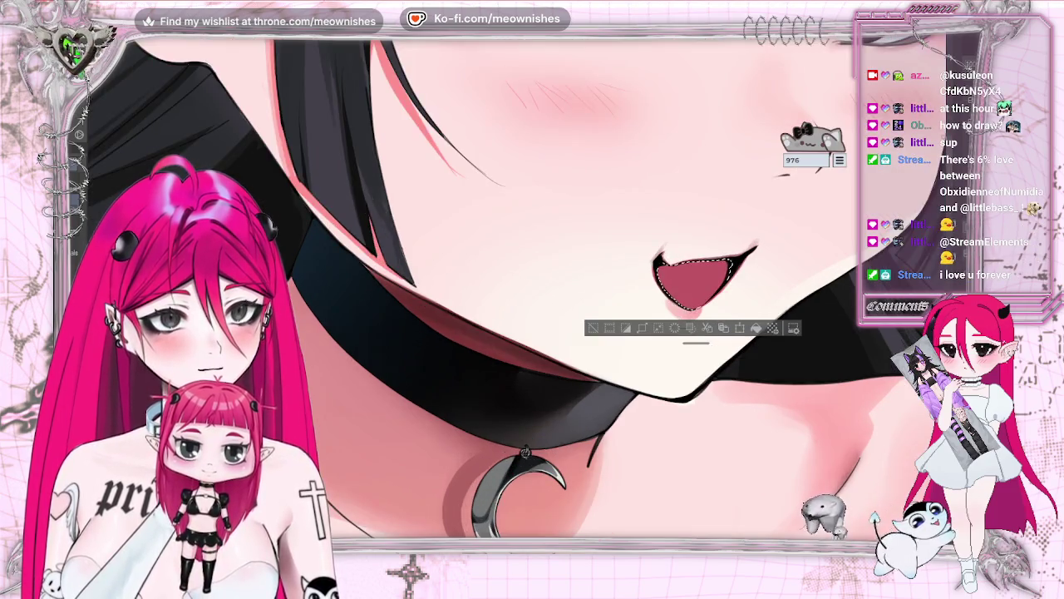
scroll(516, 286, "right", 3)
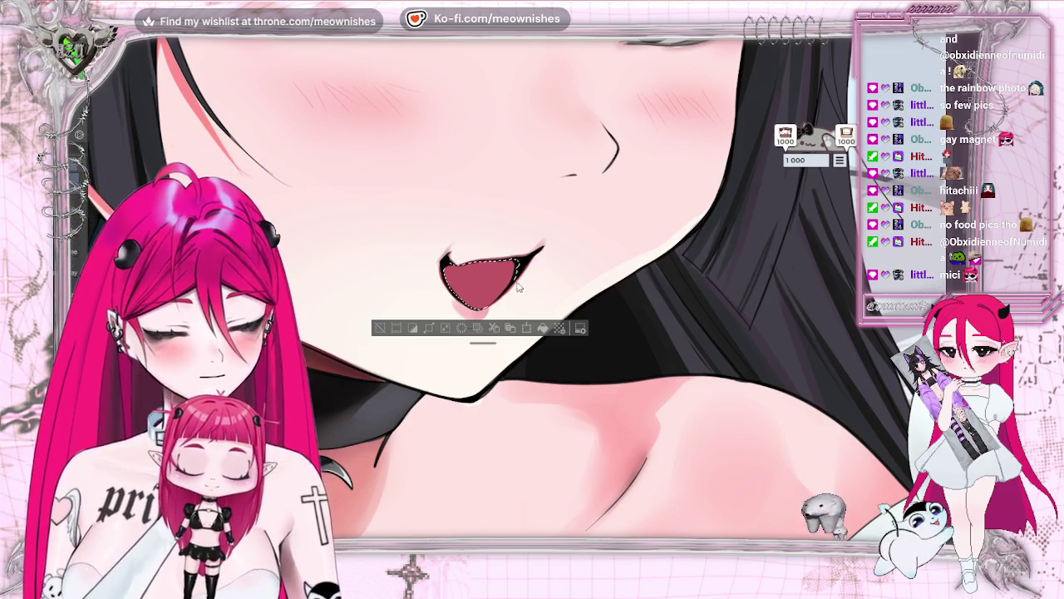
Deselect the tongue once it is recoloured a deeper pink
left_click(377, 329)
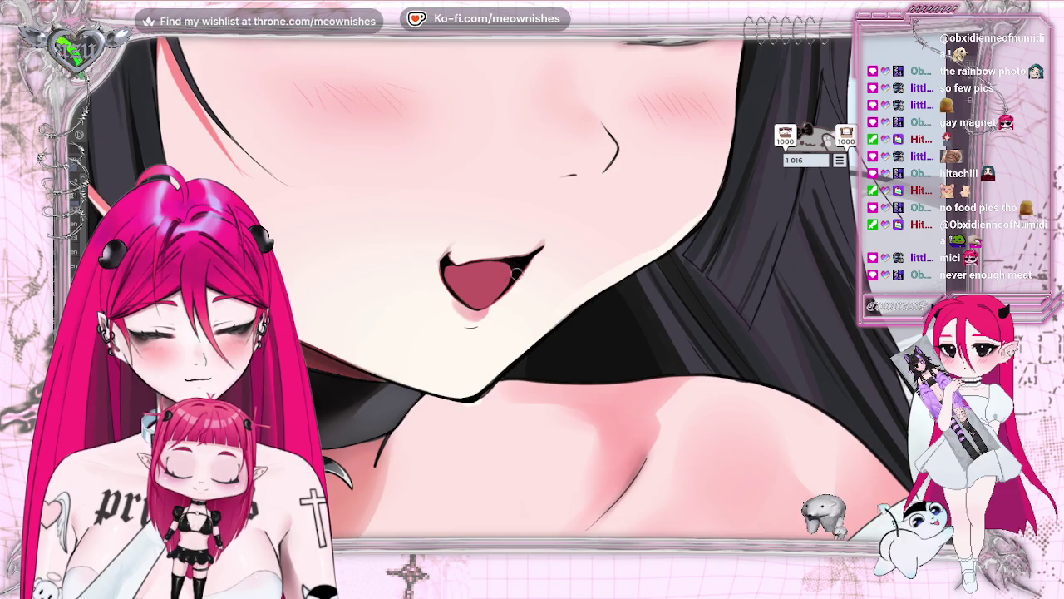
Brush a dark shadow over the mouth's left corner and the upper-lip highlight
key("ctrl+0")
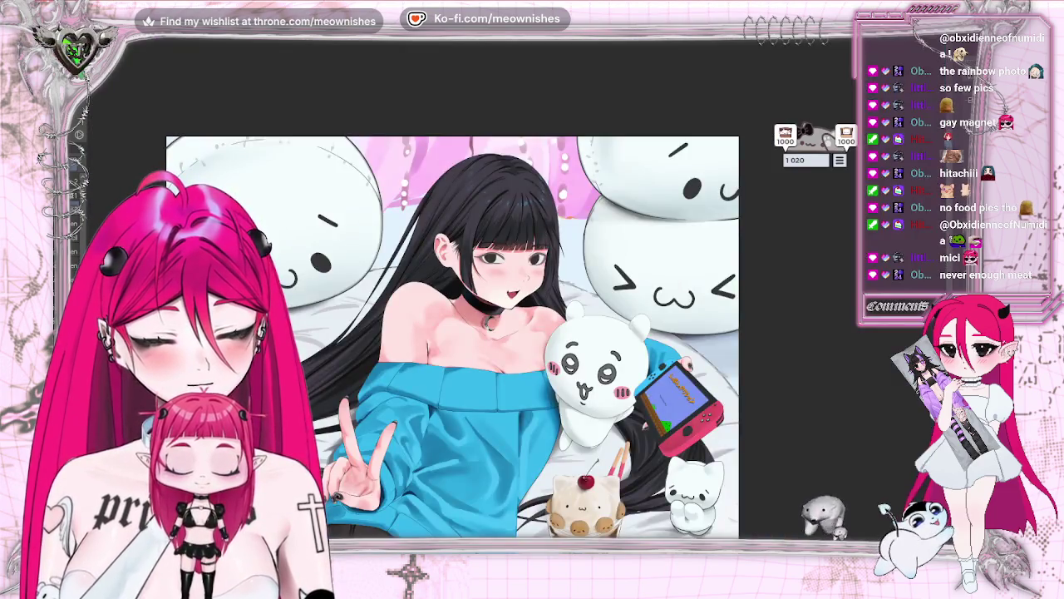
key("ctrl+plus")
key("ctrl+plus")
key("ctrl+plus")
key("ctrl+plus")
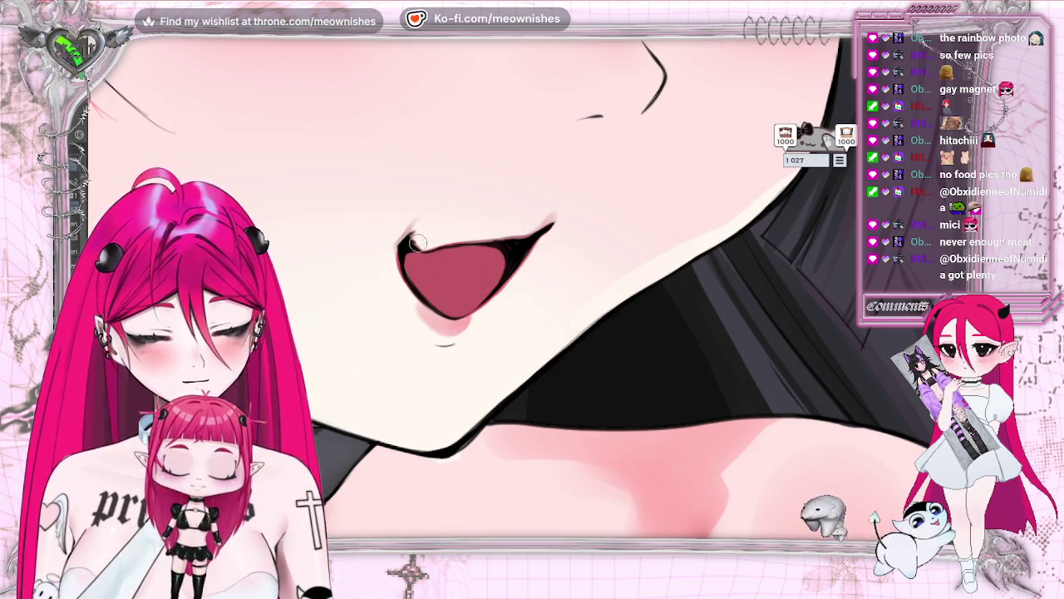
left_click_drag(420, 246, 412, 248)
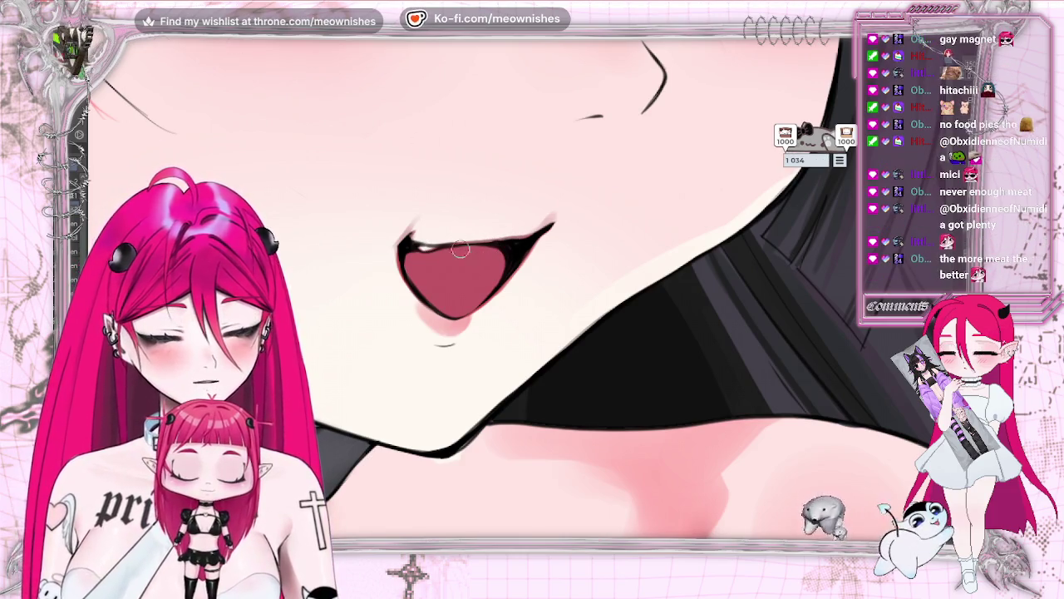
left_click_drag(424, 248, 432, 253)
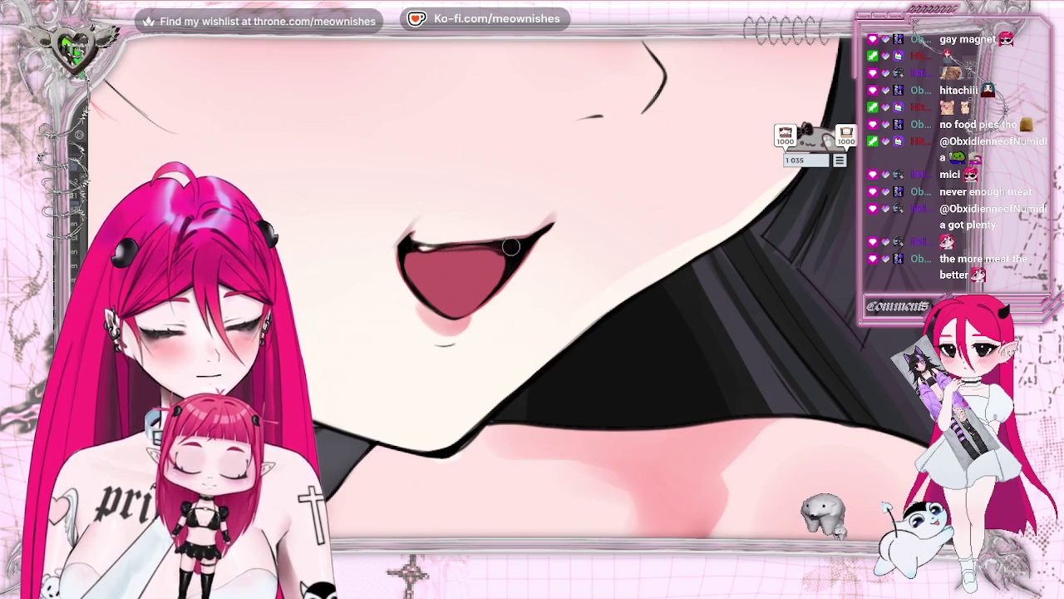
left_click_drag(420, 247, 429, 251)
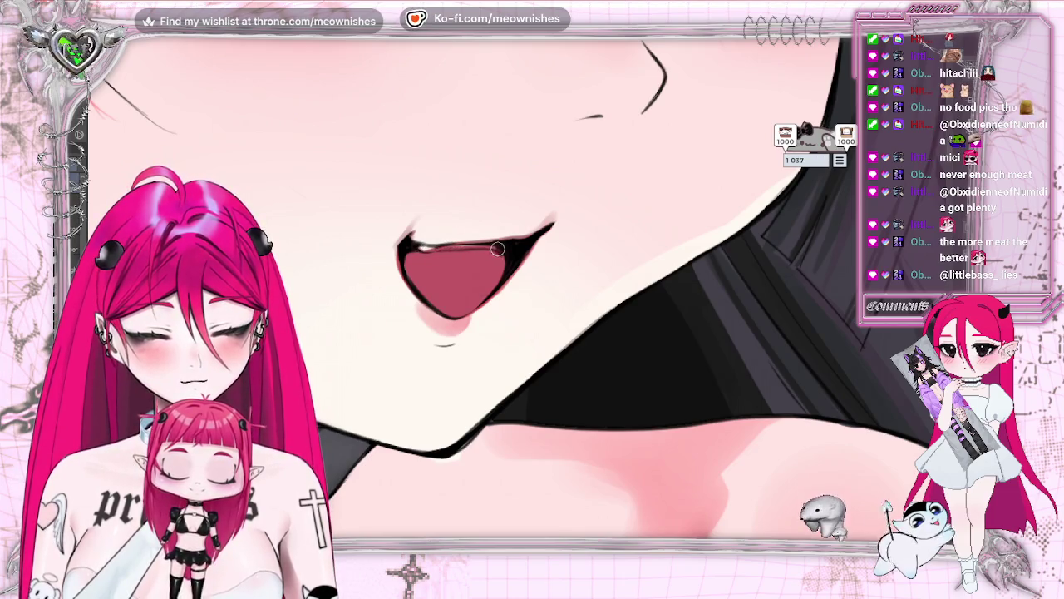
scroll(511, 291, "down", 3)
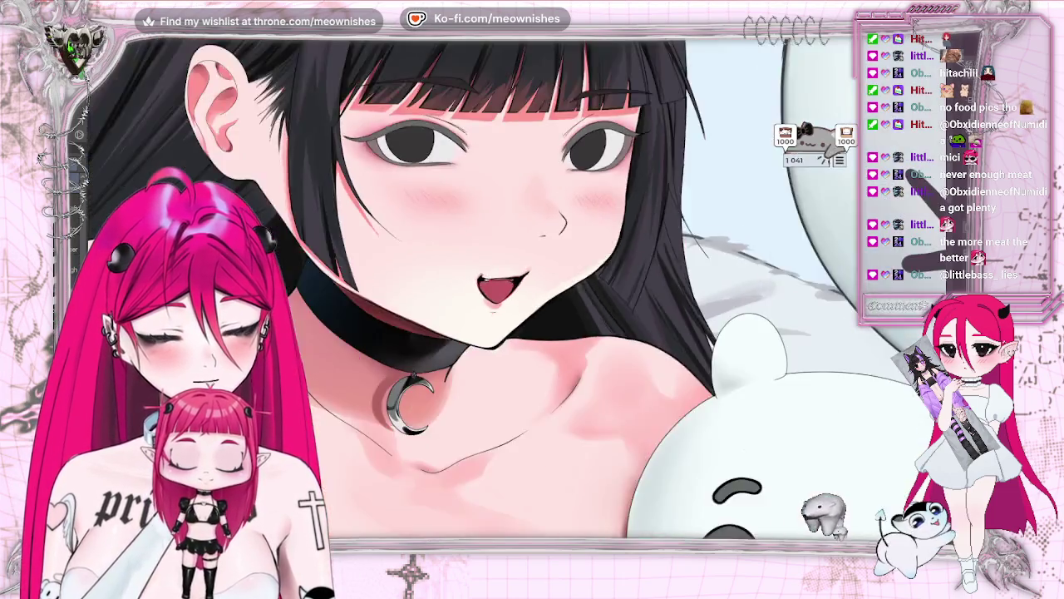
Dab paint onto the upper lip and add a light stroke along its edge
scroll(512, 291, "down", 3)
scroll(421, 247, "up", 3)
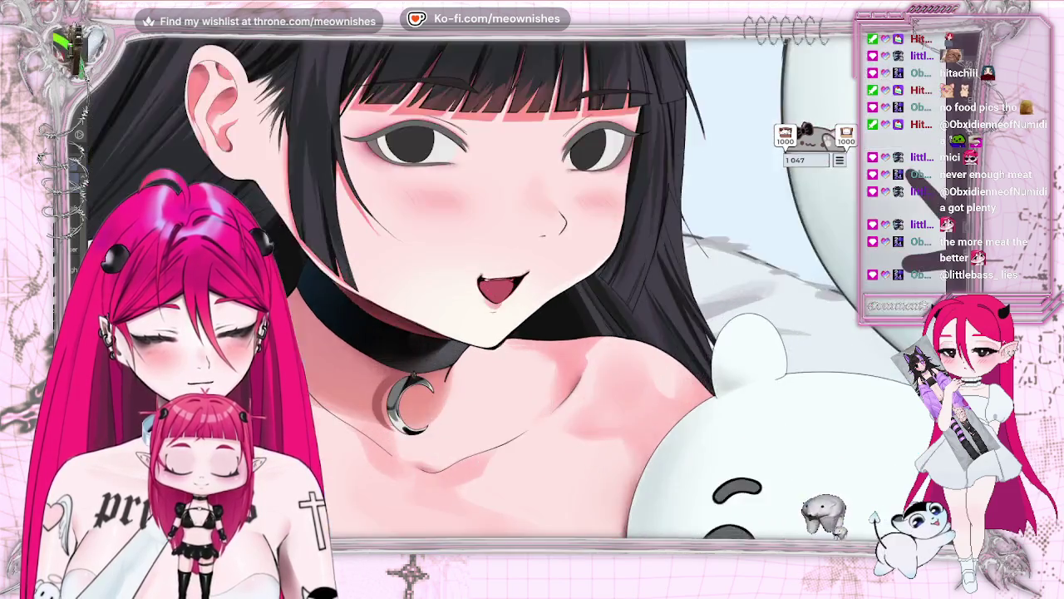
scroll(422, 247, "up", 3)
left_click(422, 248)
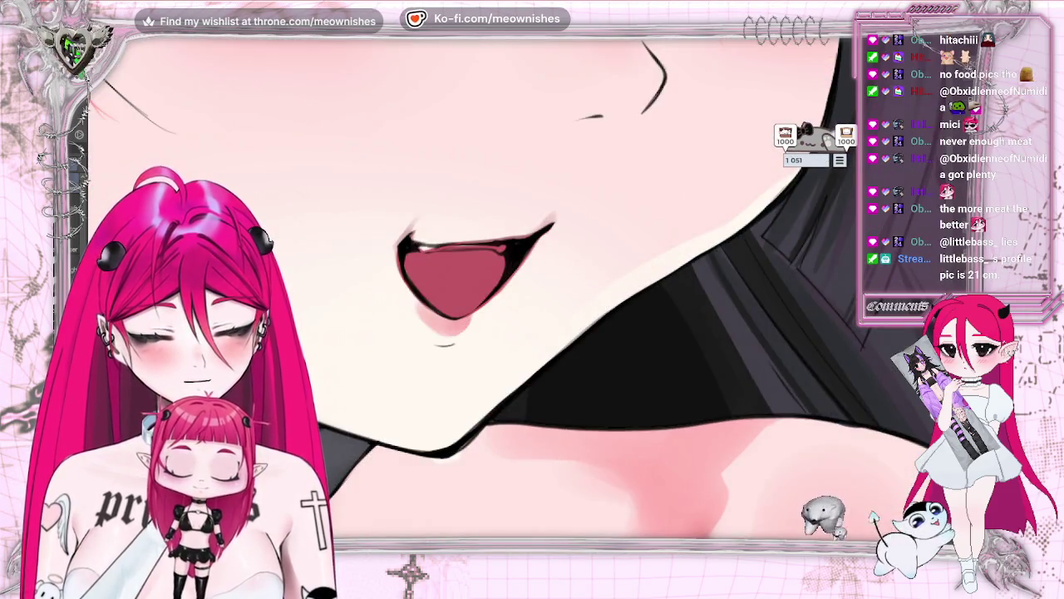
left_click(423, 250)
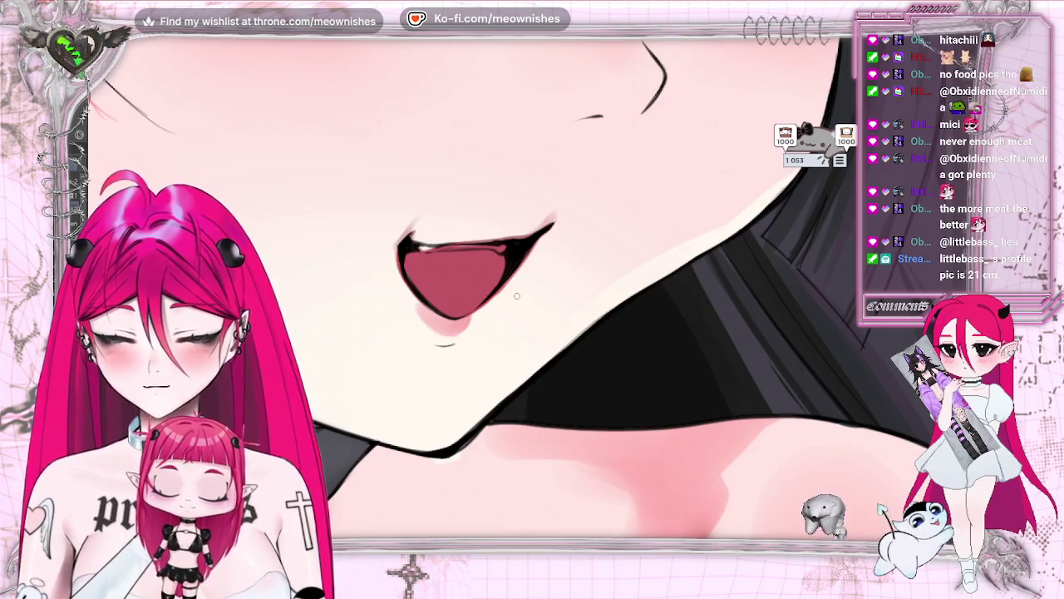
left_click(424, 252)
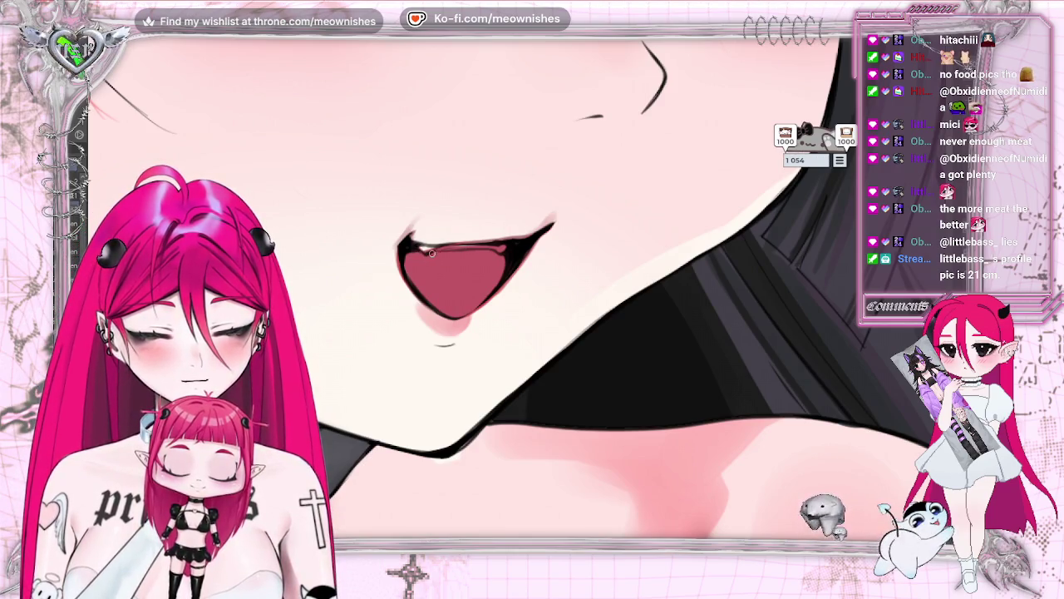
left_click_drag(432, 253, 496, 254)
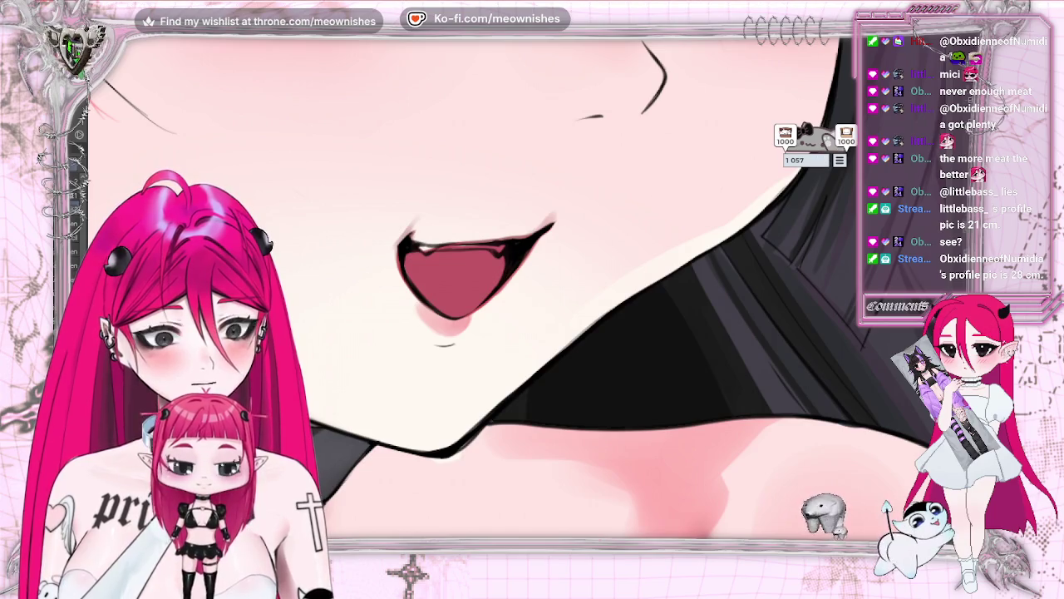
scroll(520, 287, "down", 2)
scroll(520, 287, "down", 2)
scroll(520, 287, "down", 2)
scroll(520, 287, "up", 4)
scroll(507, 286, "up", 3)
scroll(508, 287, "up", 2)
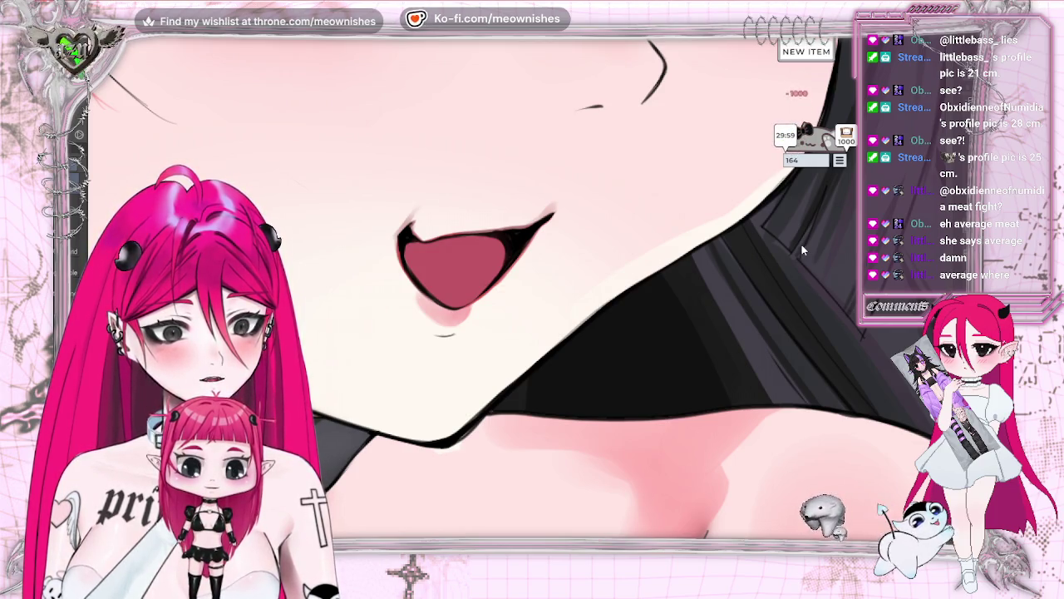
Equip a new item on the OKU pet widget, then mirror the canvas to check the mouth
left_click(839, 161)
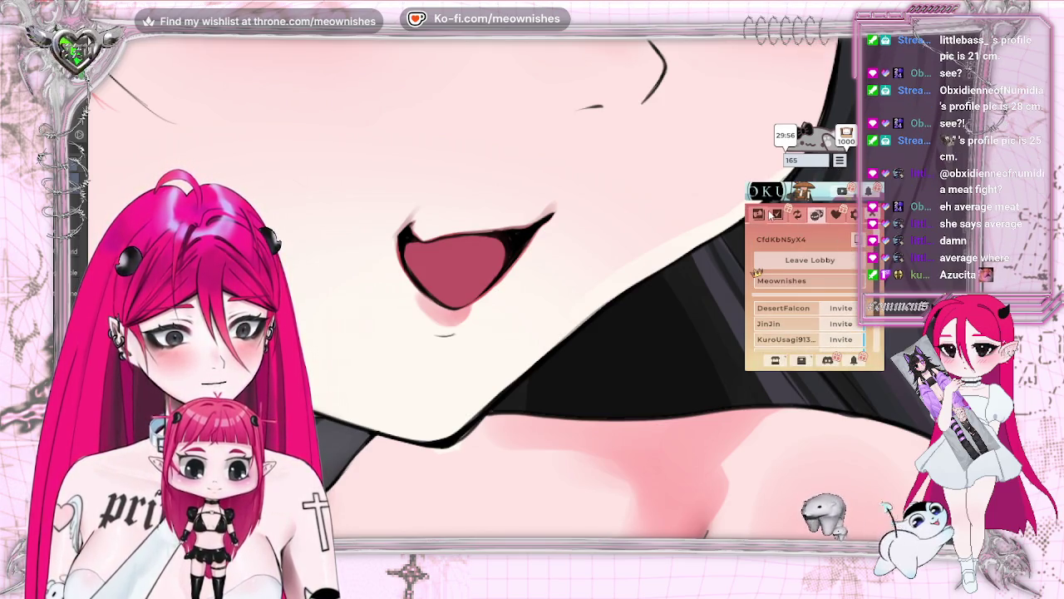
left_click(772, 215)
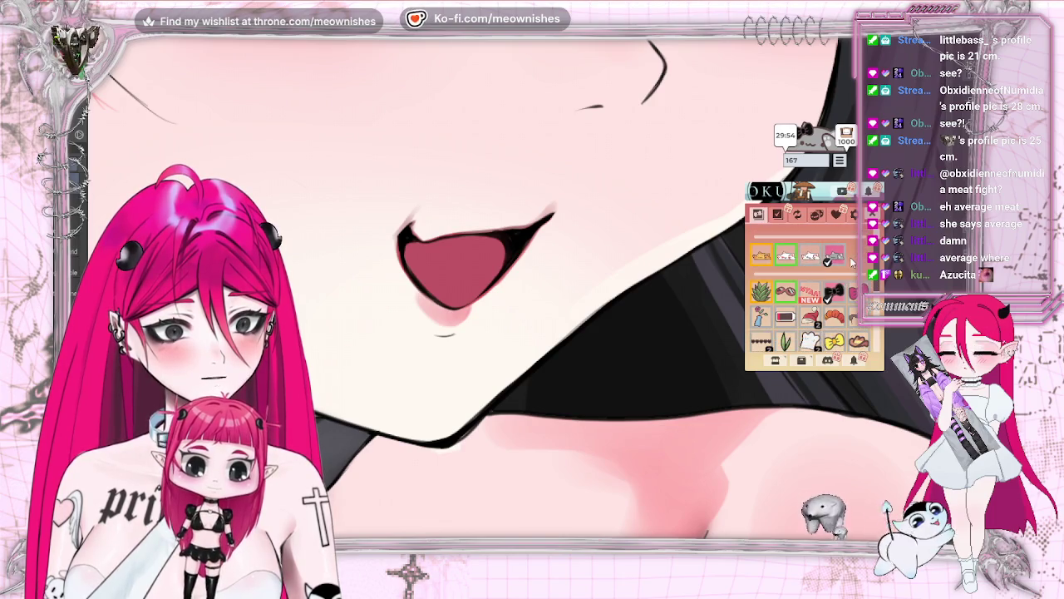
left_click(810, 290)
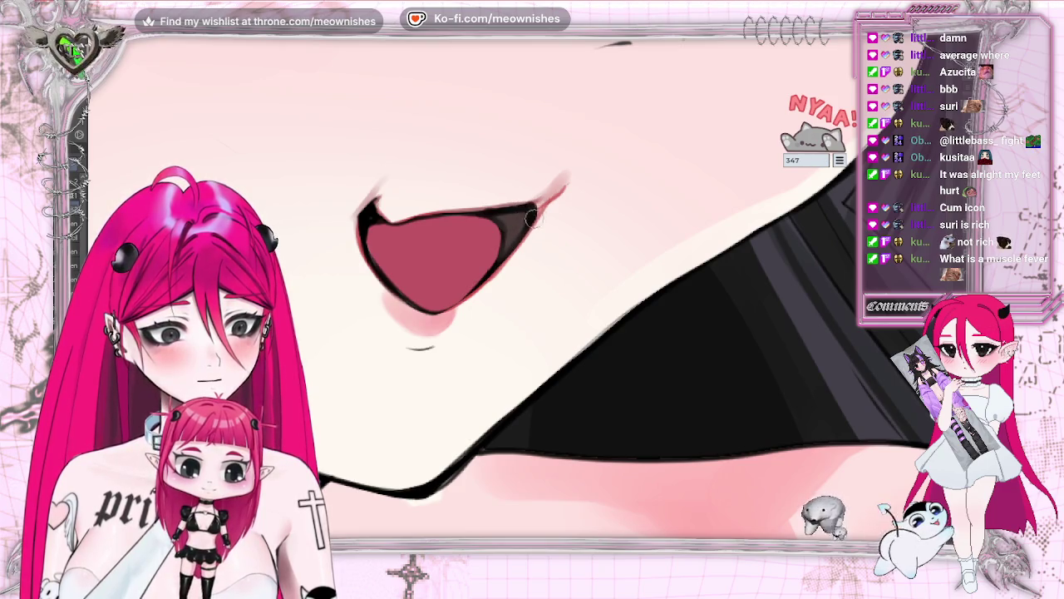
key("h")
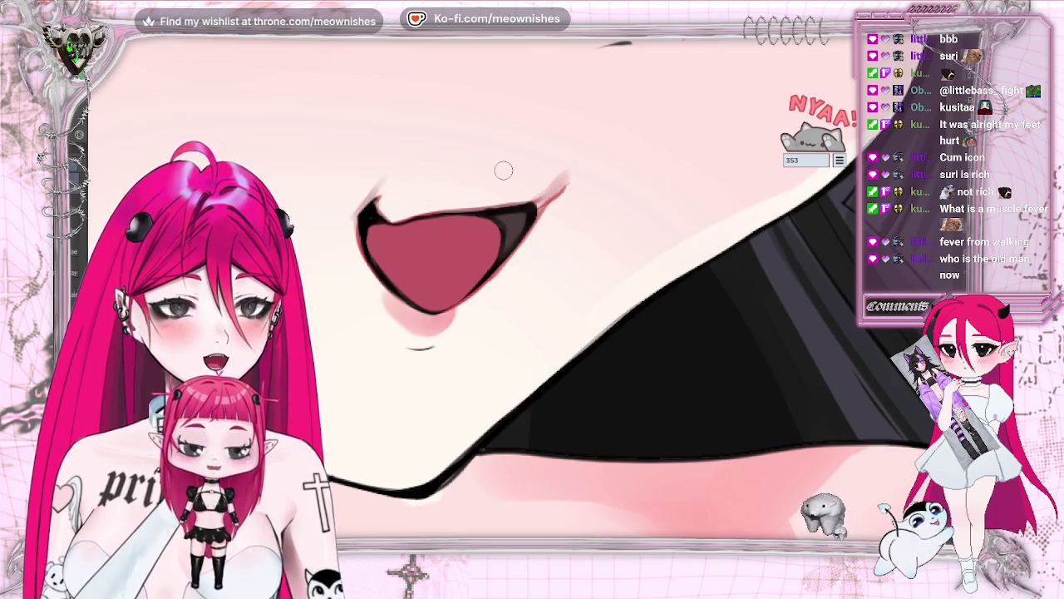
Retouch and smooth the right edge of the lip outline on the flipped canvas
left_click(509, 242)
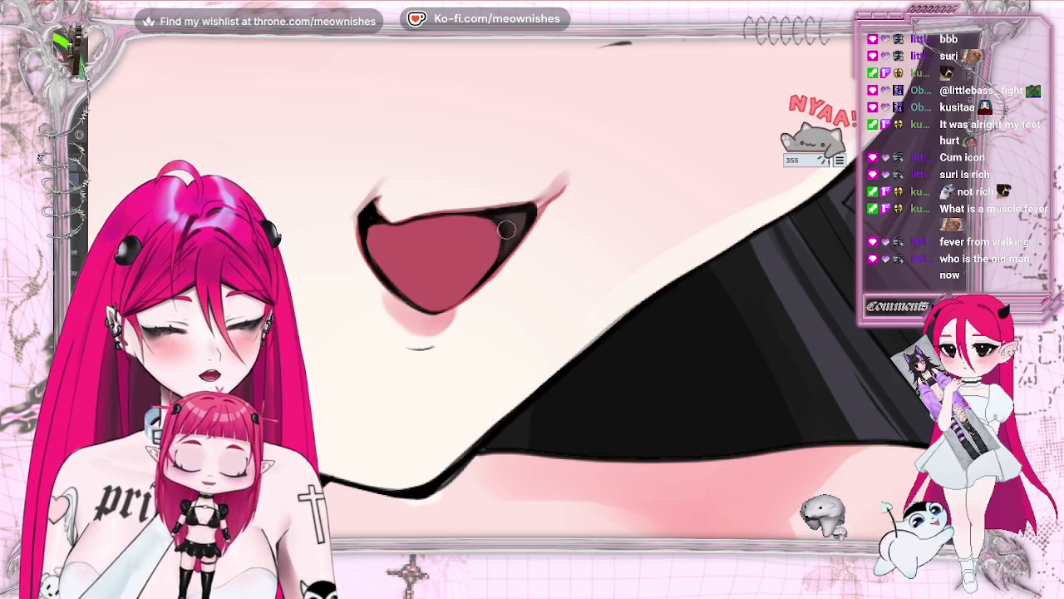
left_click(518, 296)
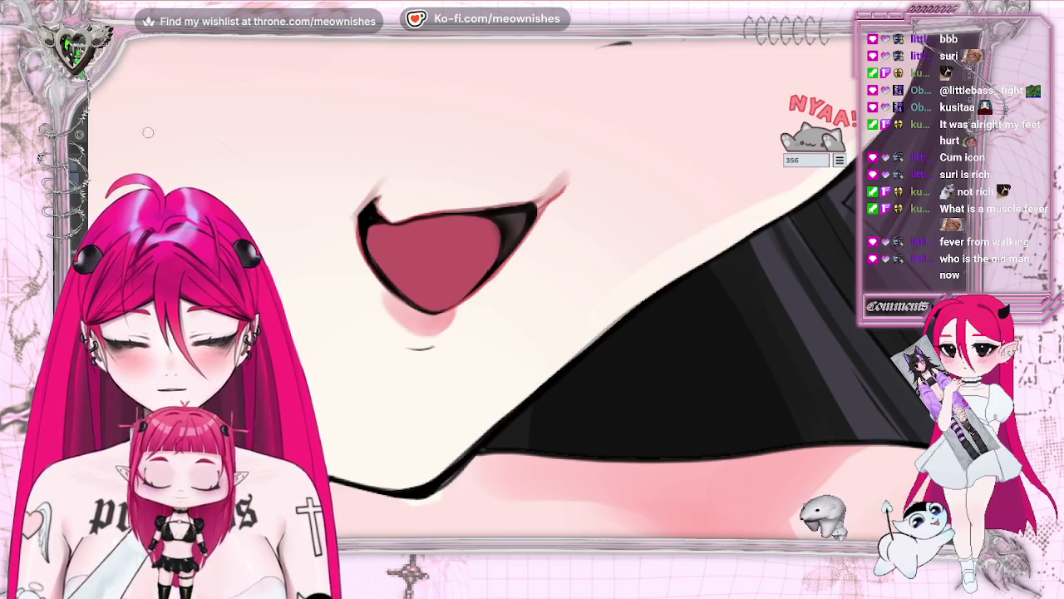
left_click(505, 232)
left_click_drag(492, 215, 508, 250)
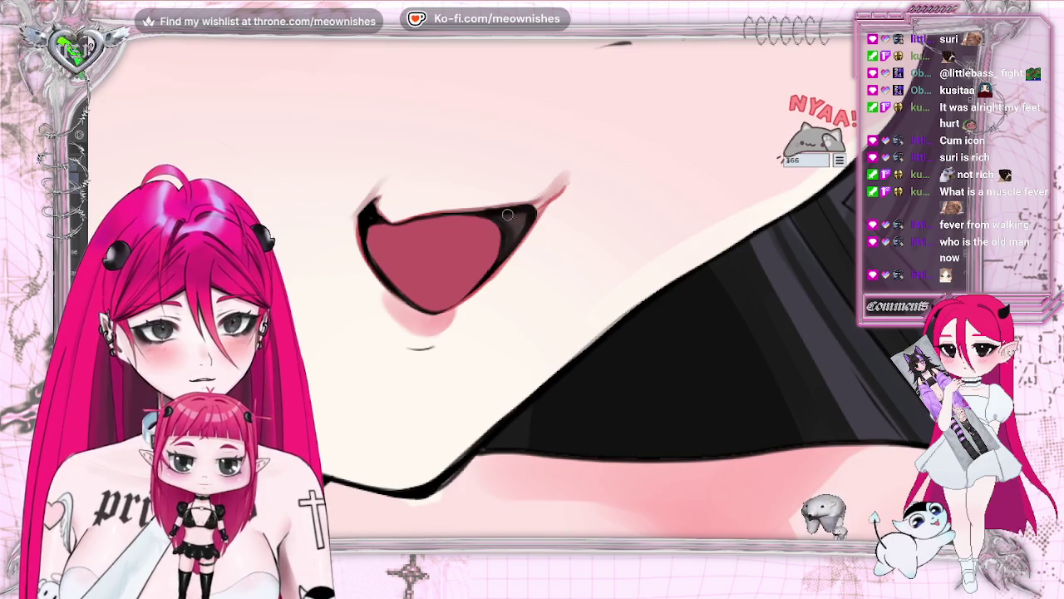
left_click_drag(505, 237, 526, 223)
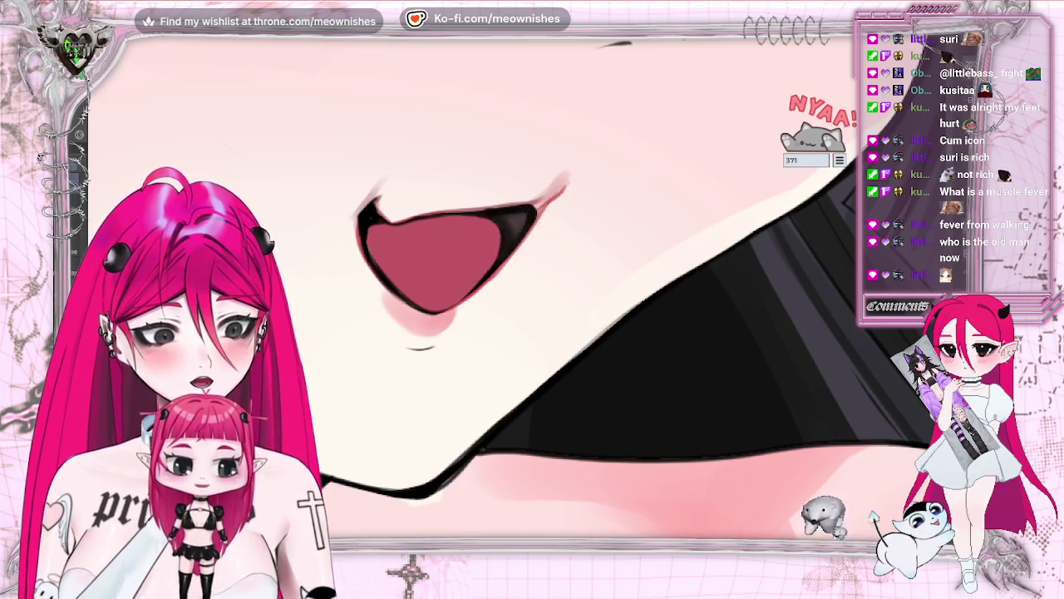
scroll(532, 287, "down", 5)
Zoom out to view the full illustration, then magnify back in on the mouth
scroll(532, 286, "down", 2)
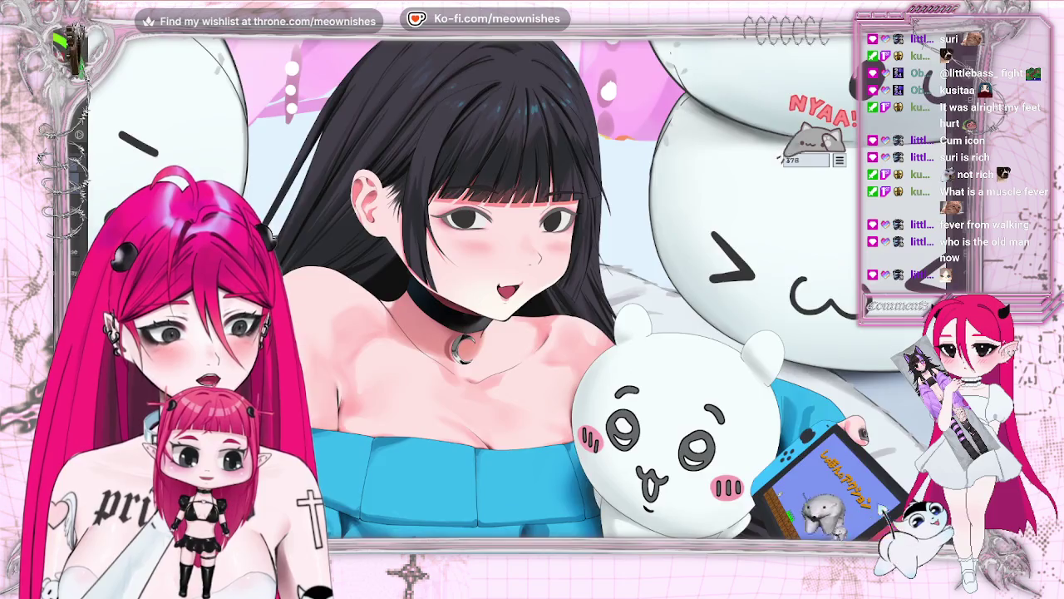
scroll(516, 292, "up", 4)
scroll(516, 293, "up", 3)
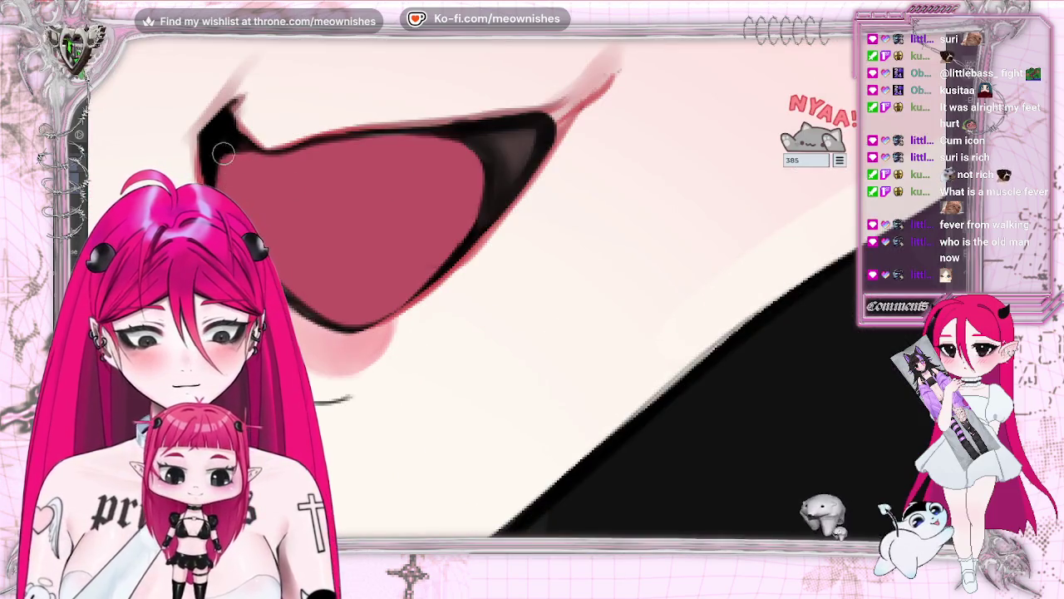
scroll(223, 159, "up", 3)
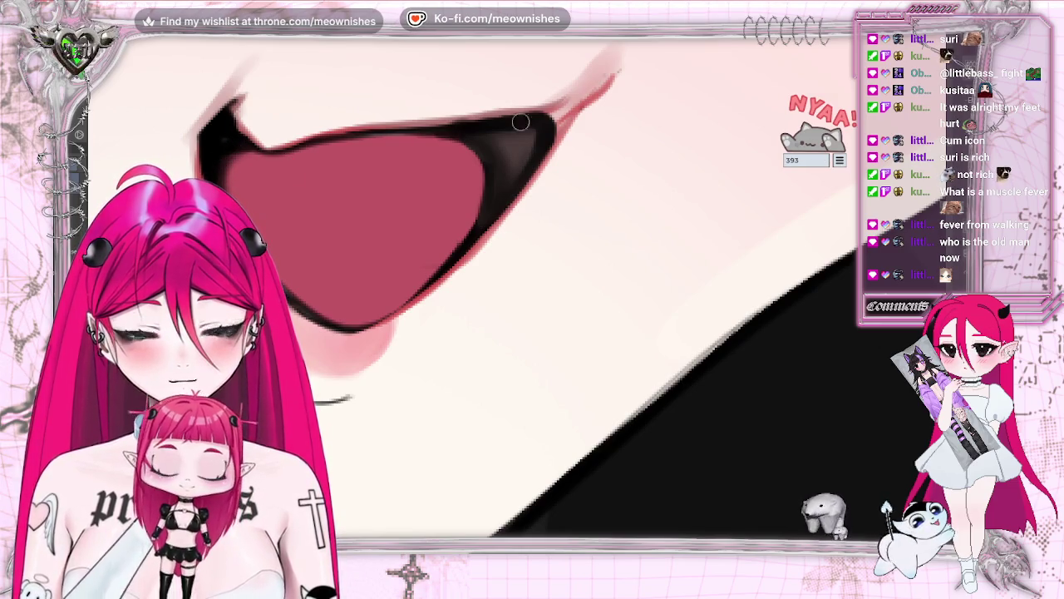
key("ctrl+minus")
key("ctrl+minus")
key("ctrl+minus")
key("ctrl+minus")
key("ctrl+minus")
key("ctrl+plus")
key("ctrl+plus")
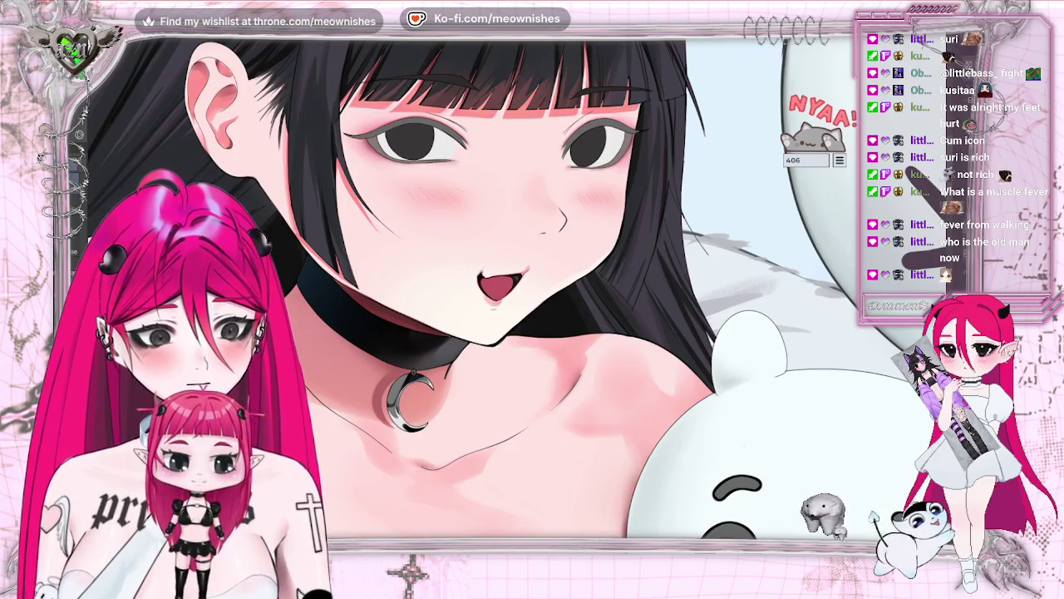
key("ctrl+plus")
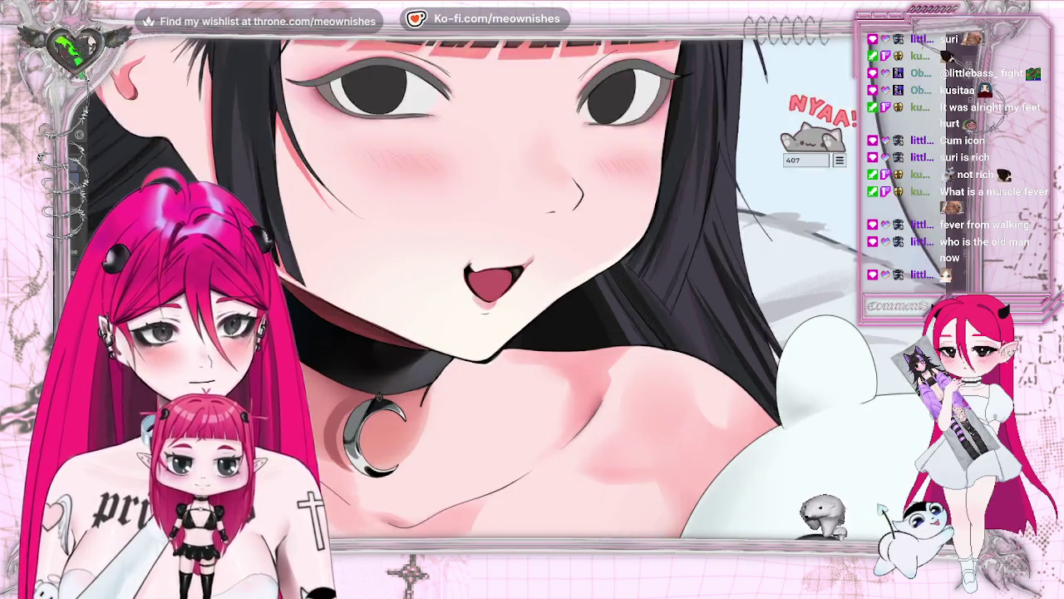
key("ctrl+plus")
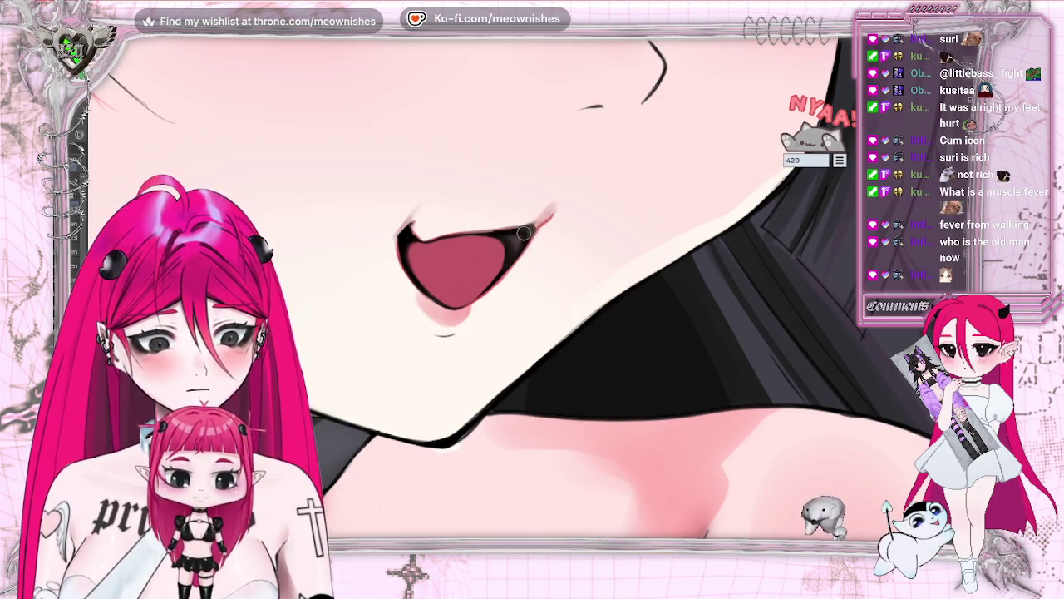
Rotate the view level, fit the whole picture upright, then zoom in again
left_click_drag(524, 240, 582, 249)
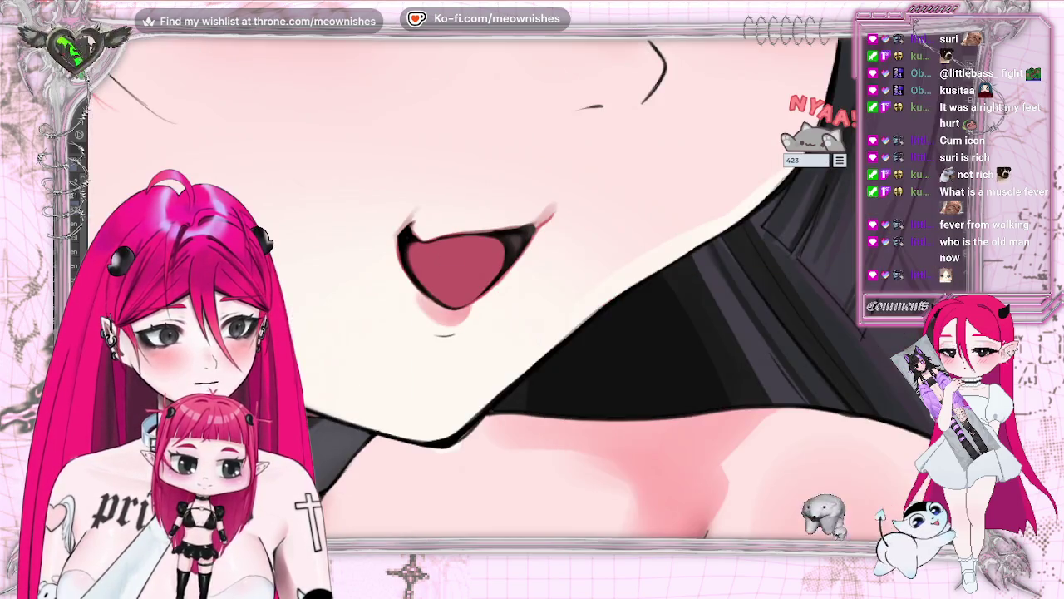
key("ctrl+0")
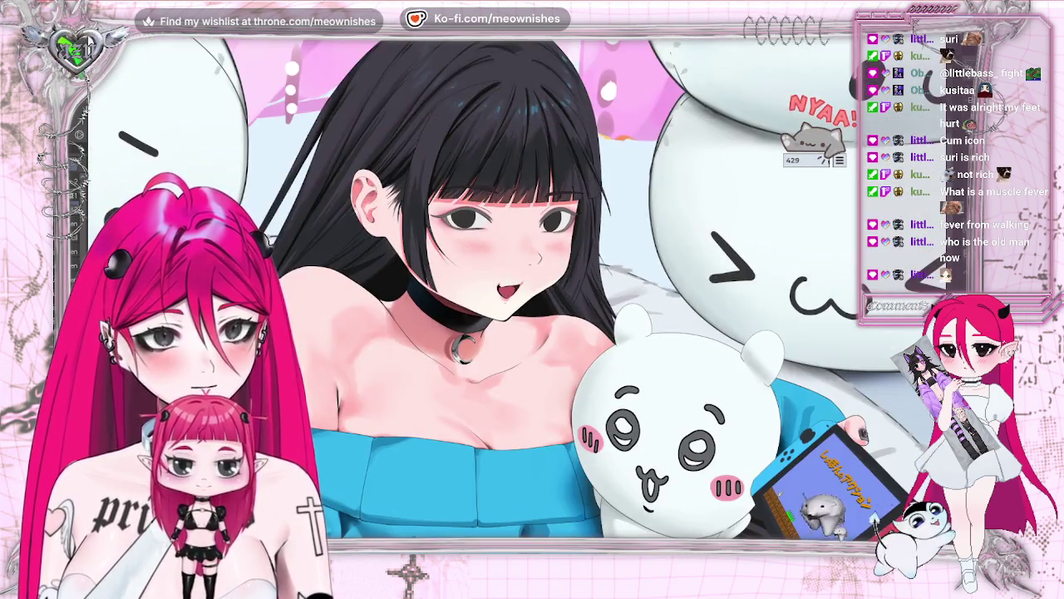
key("ctrl+plus")
key("ctrl+plus")
key("ctrl+plus")
key("ctrl+plus")
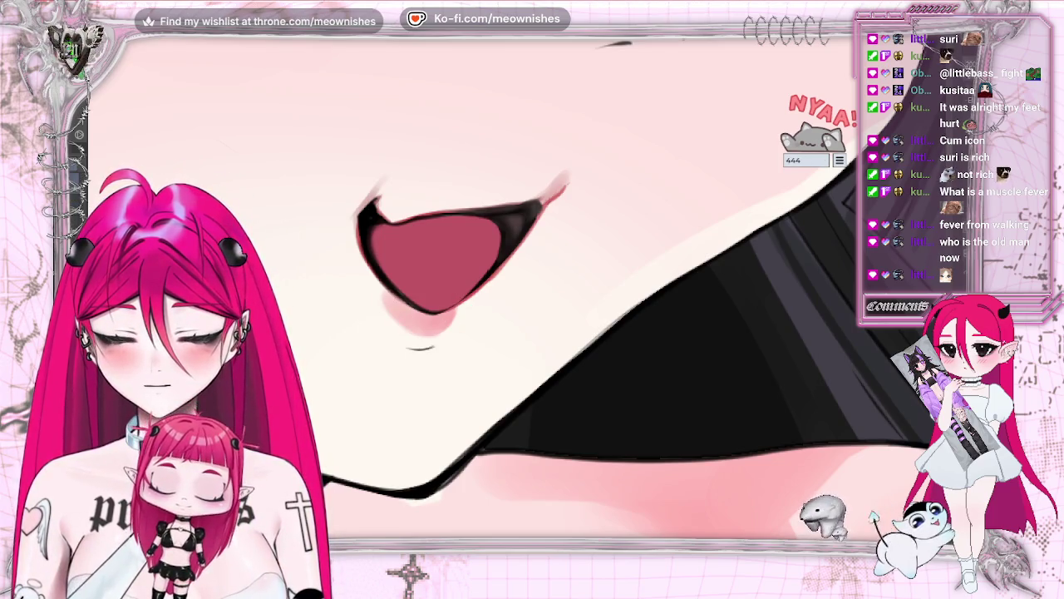
Tilt the canvas view around the mouth, then turn it back upright
key("r")
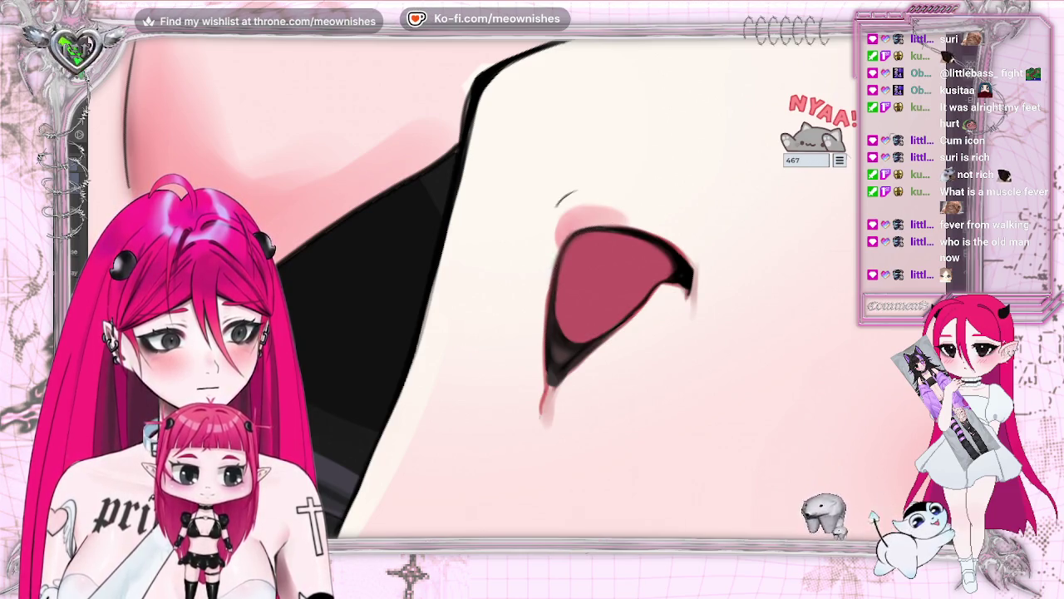
key("-")
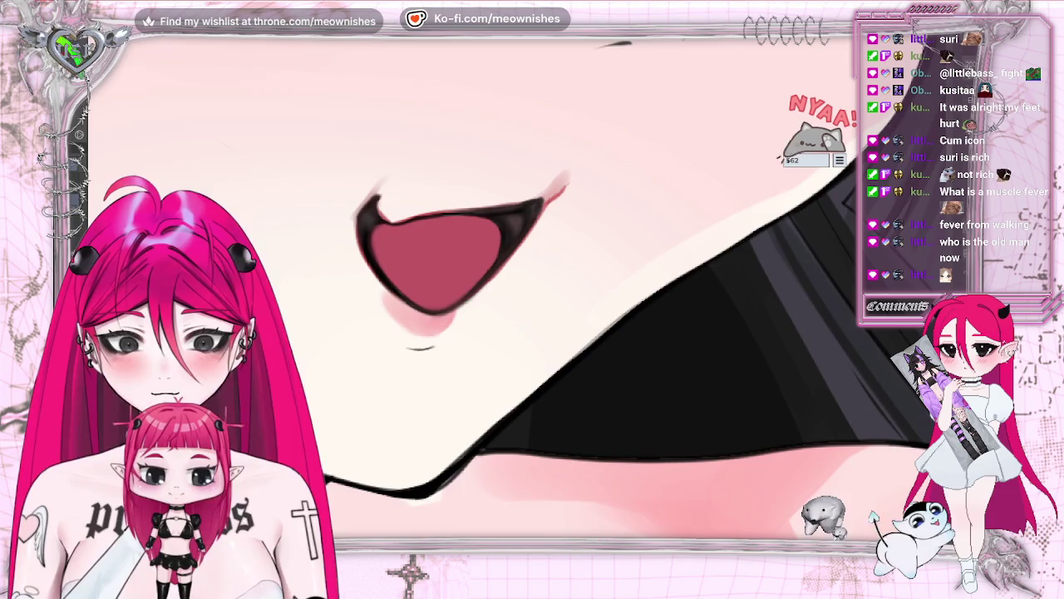
Select the red interior of the mouth with Auto Select
left_click(436, 258)
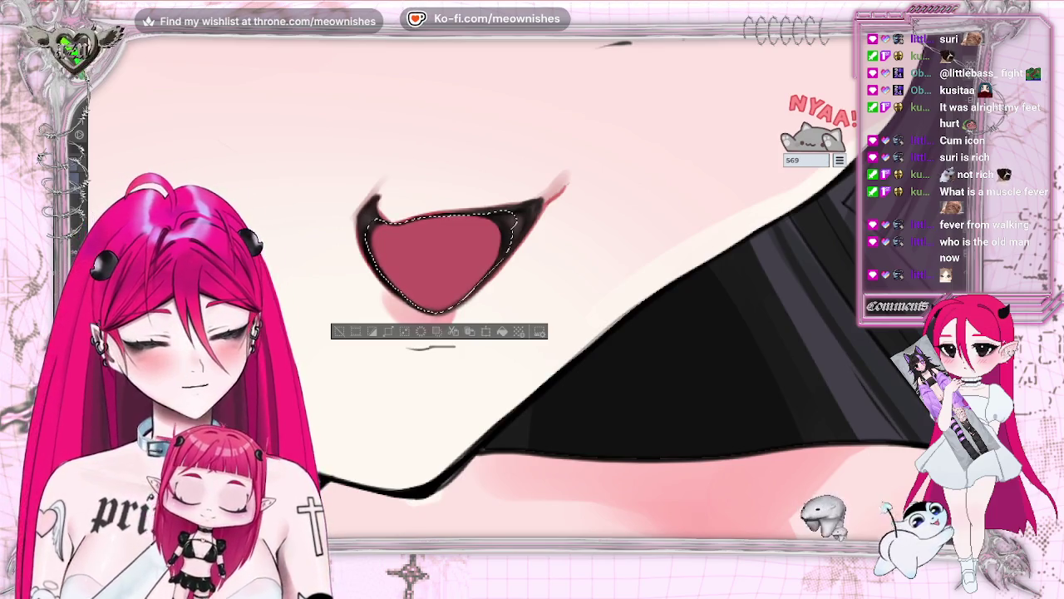
Shade the inner mouth's upper-left edge darker, deselect, and view the whole illustration
key("ctrl+z")
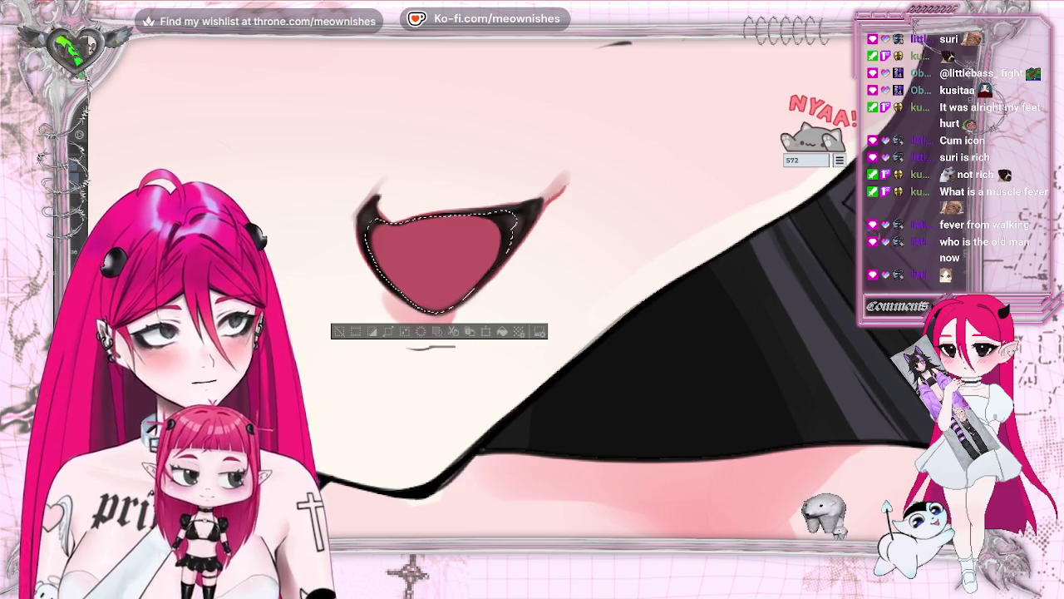
key("ctrl+y")
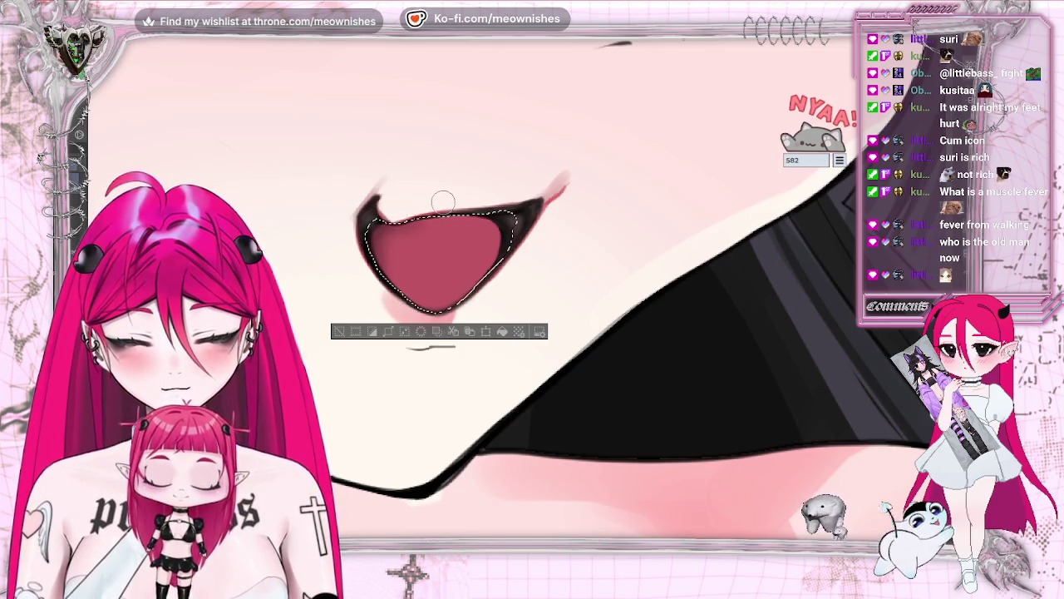
mouse_move(386, 214)
left_mouse_down()
mouse_move(366, 238)
mouse_move(415, 207)
mouse_move(397, 216)
mouse_move(458, 212)
mouse_move(371, 246)
left_mouse_up()
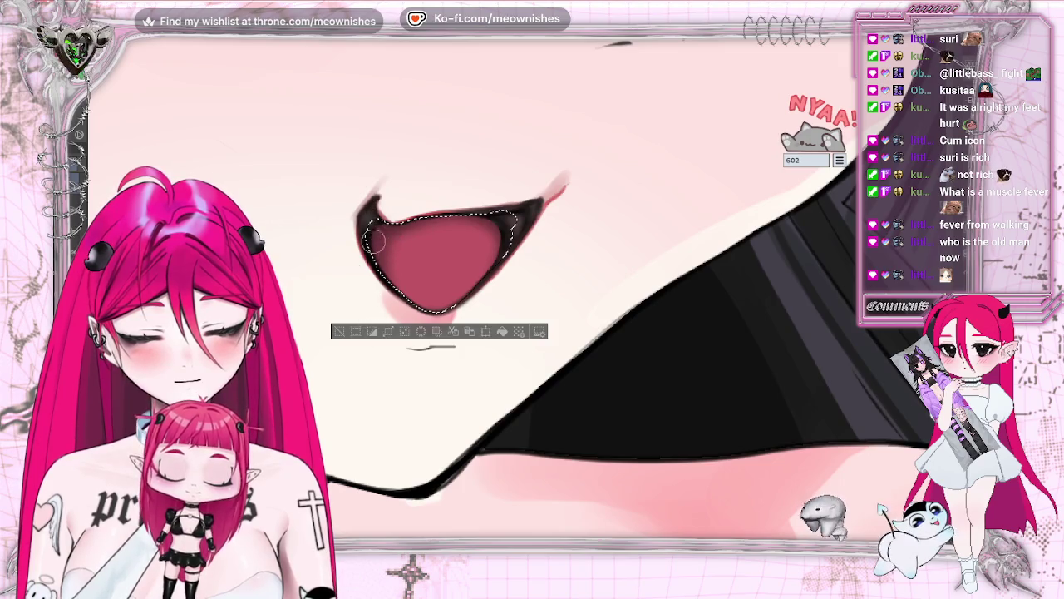
left_click(336, 331)
scroll(532, 332, "down", 5)
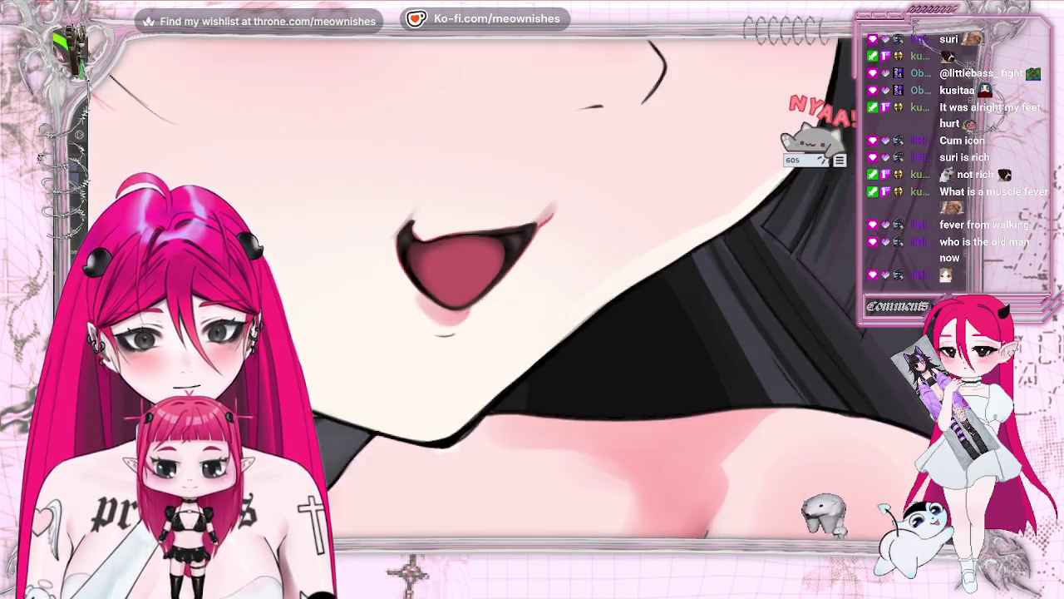
key("ctrl+0")
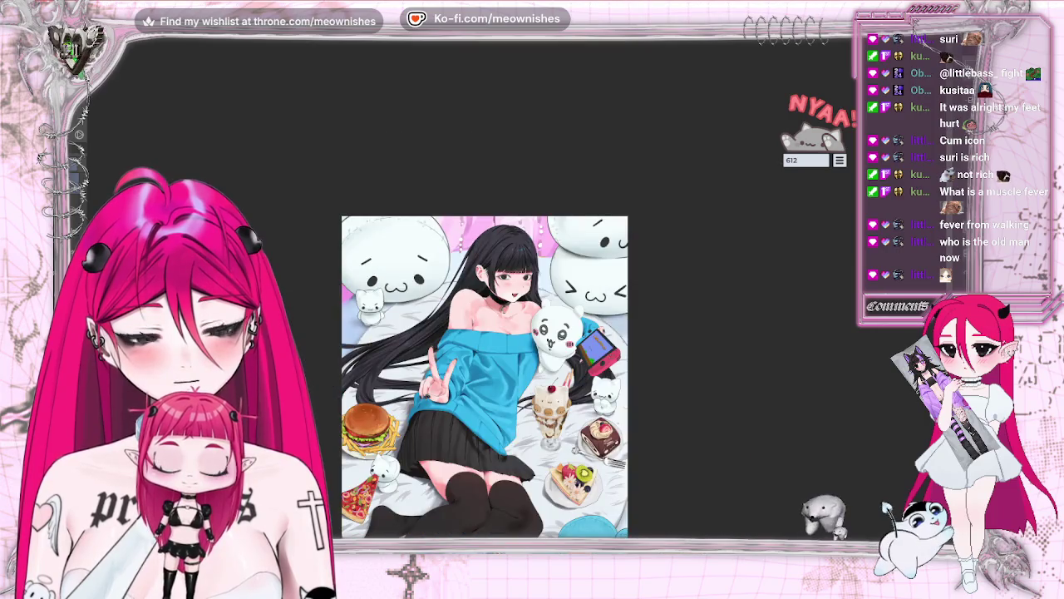
Mirror the canvas horizontally and back, then fit the whole illustration in view
key("ctrl+z")
key("h")
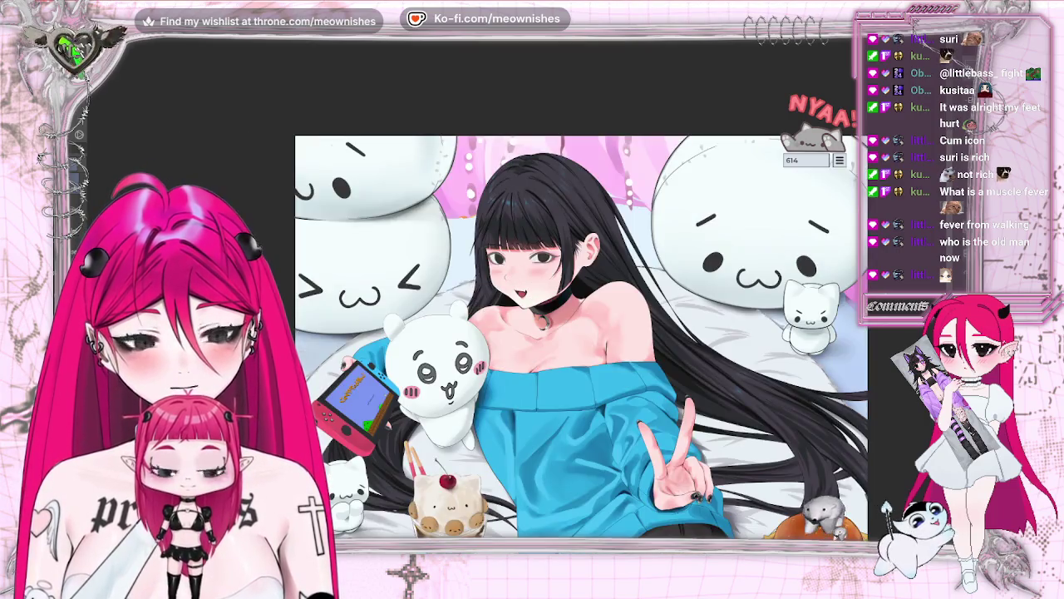
key("h")
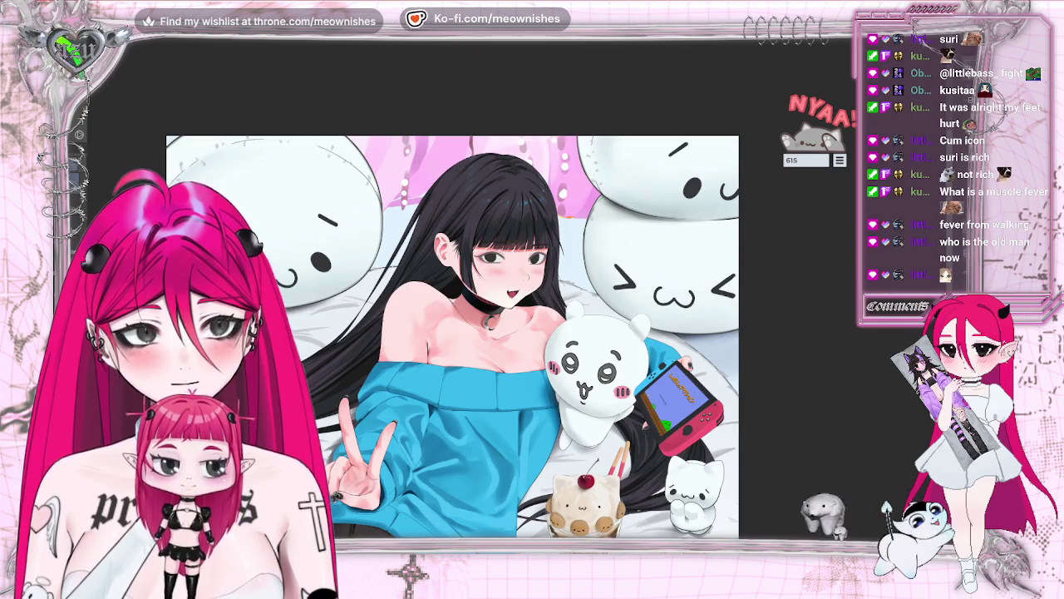
key("ctrl+0")
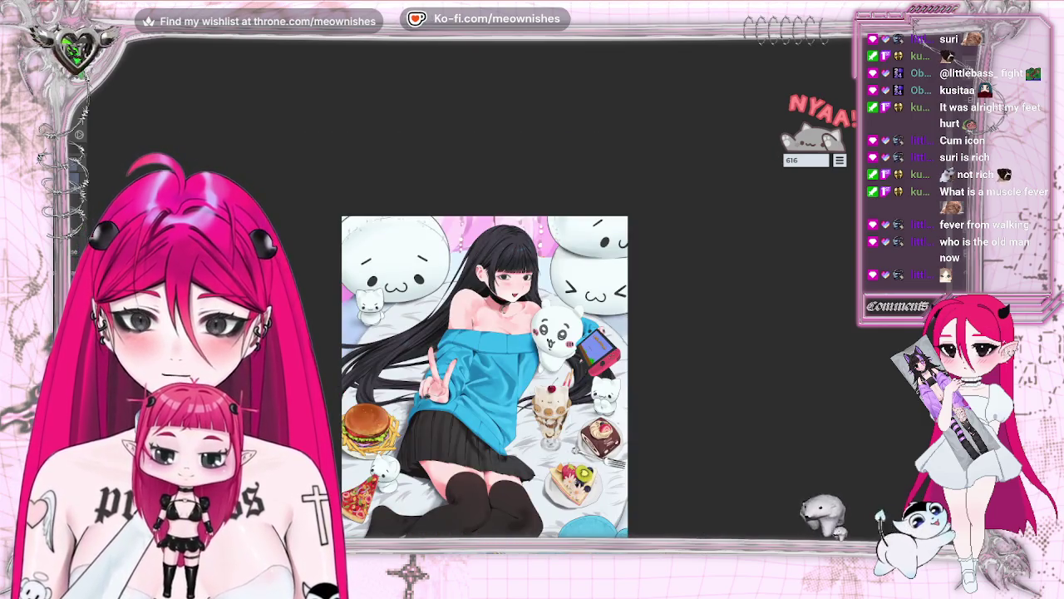
Shrink the illustration to thumbnail size, then zoom back in and select the mouth interior
key("ctrl+minus")
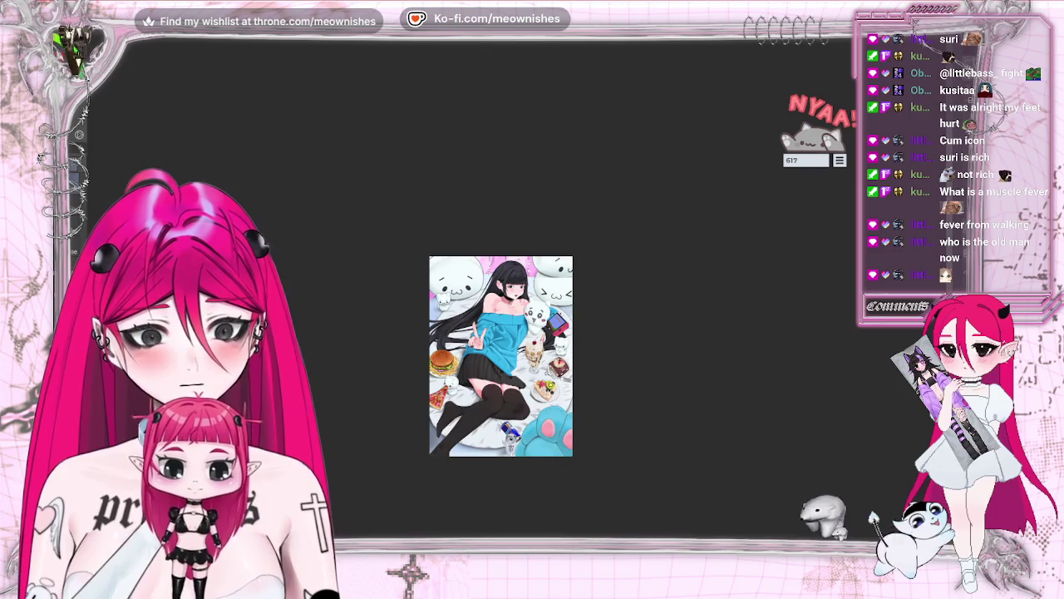
key("ctrl+plus")
key("ctrl+minus")
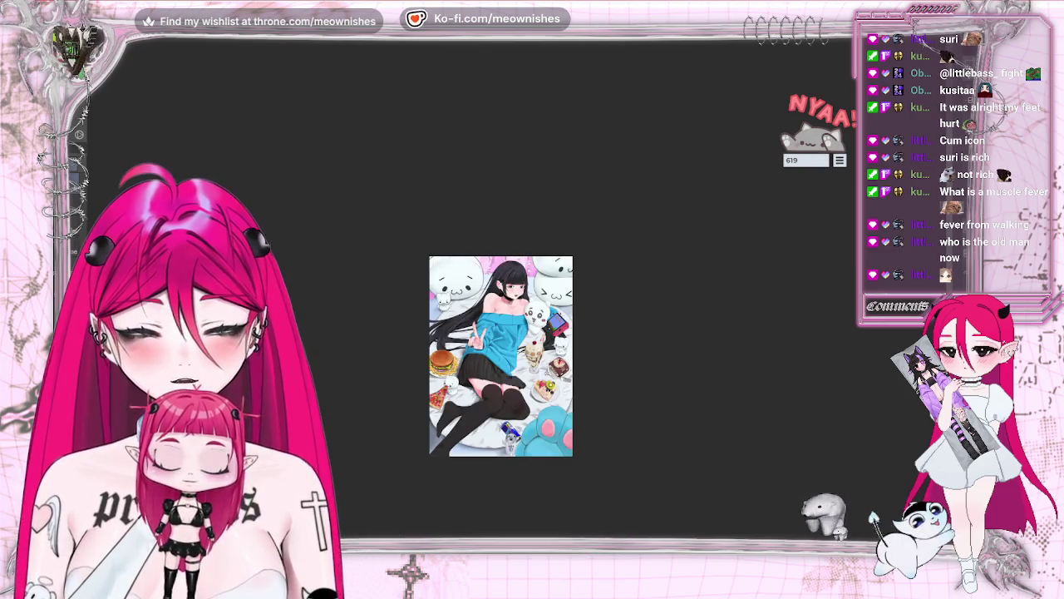
key("ctrl+minus")
key("ctrl+minus")
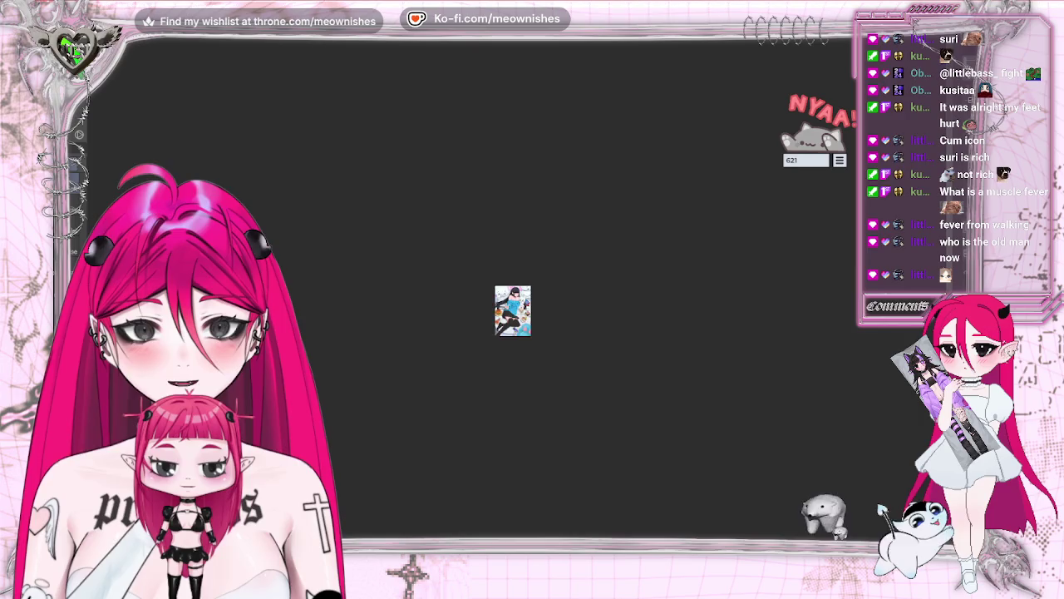
key("ctrl+plus")
key("ctrl+plus")
key("ctrl+plus")
key("ctrl+plus")
key("ctrl+plus")
key("ctrl+plus")
key("ctrl+plus")
key("ctrl+plus")
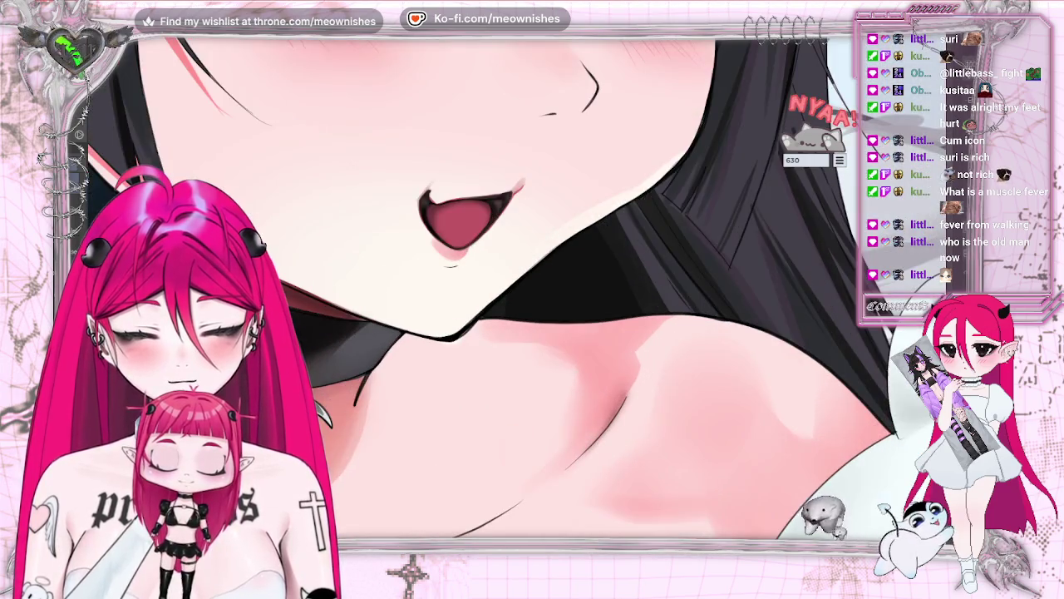
key("ctrl+plus")
key("ctrl+plus")
left_click(403, 150)
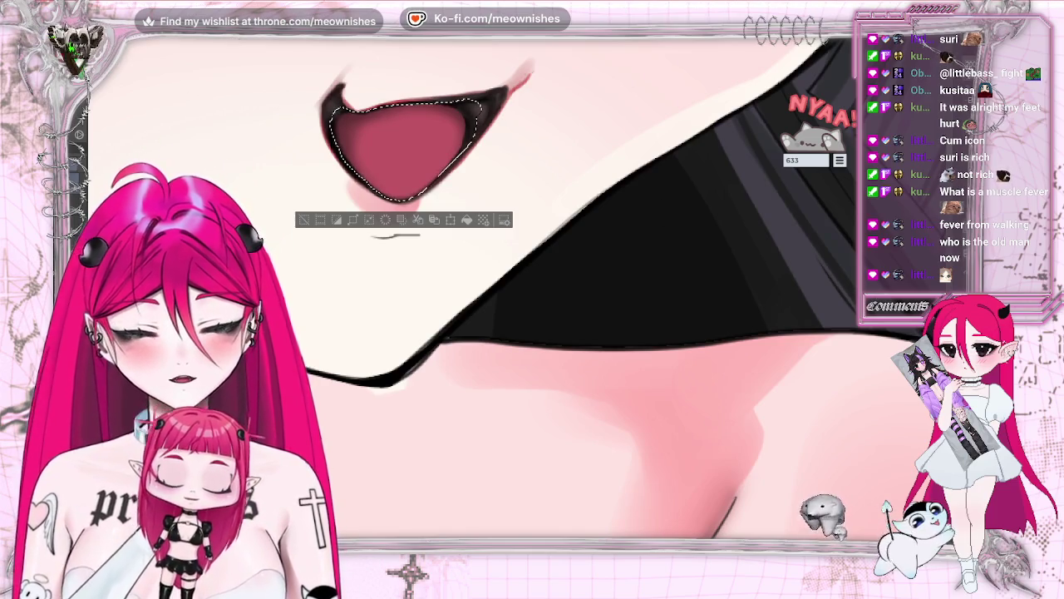
Adjust the mouth interior's Hue/Saturation/Luminosity to hue -6 and luminosity 5
key("alt+e")
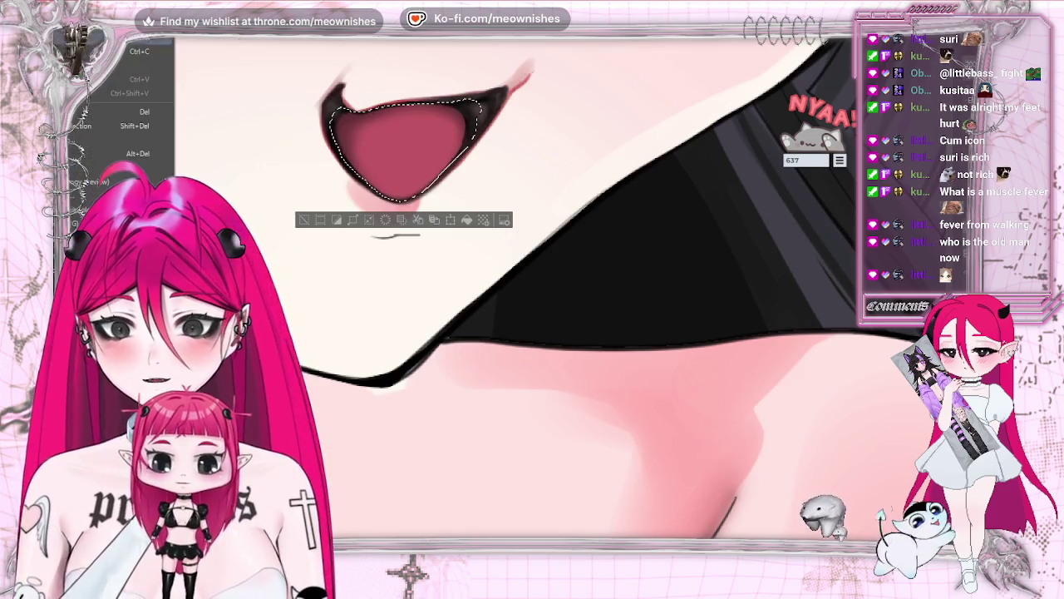
key("Return")
left_click(778, 376)
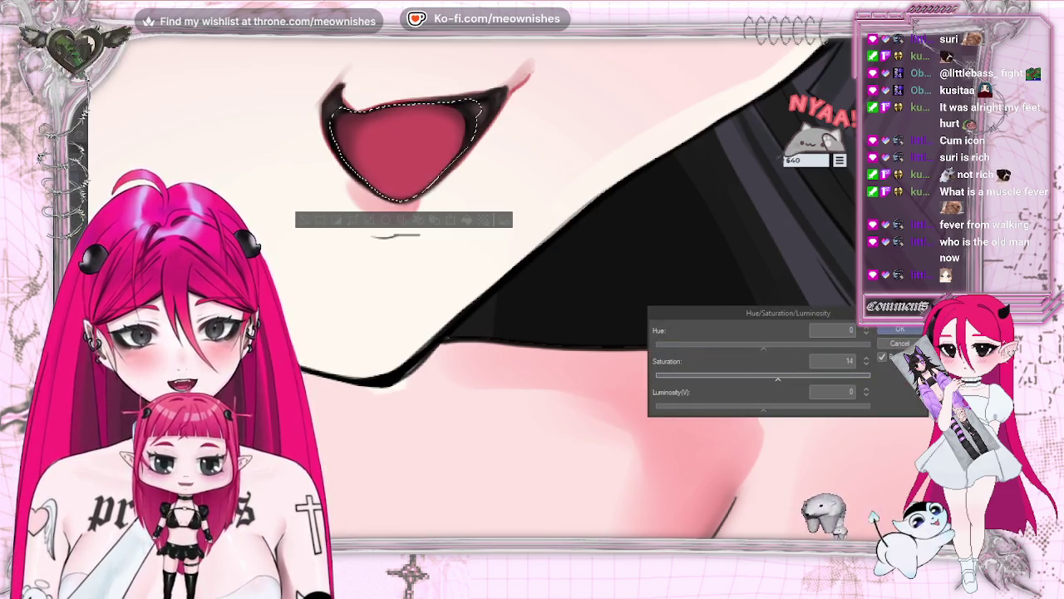
key("ctrl+minus")
key("ctrl+minus")
key("ctrl+minus")
key("ctrl+minus")
key("ctrl+plus")
key("ctrl+plus")
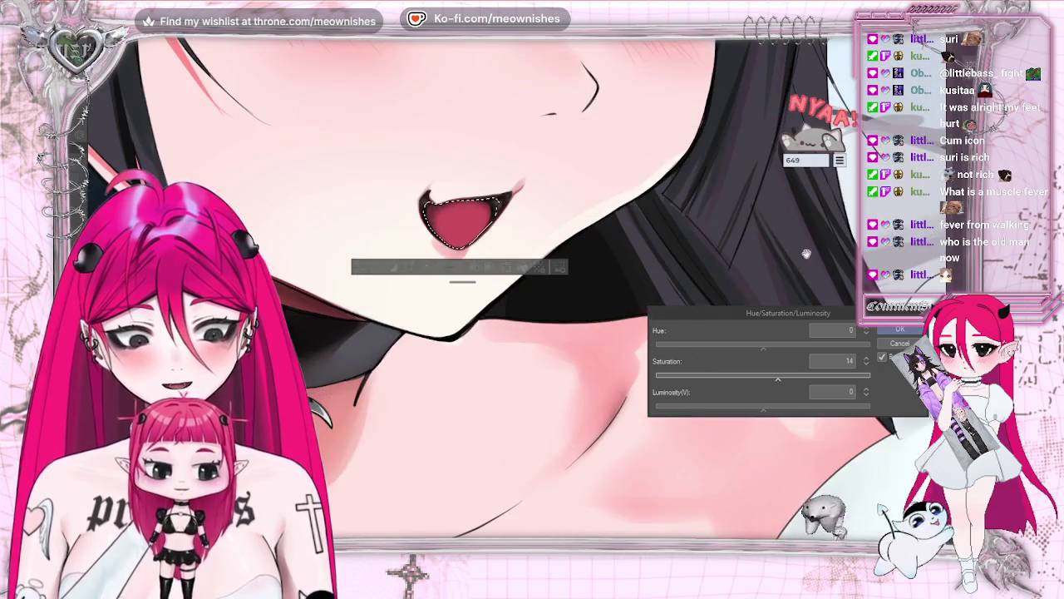
left_click_drag(765, 348, 760, 349)
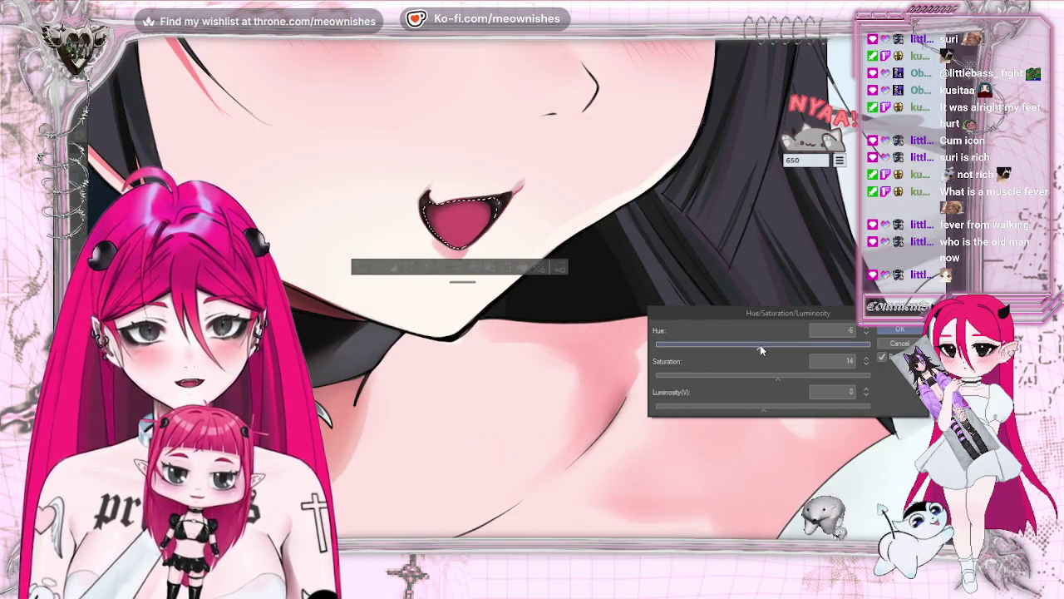
left_click(769, 407)
key("Return")
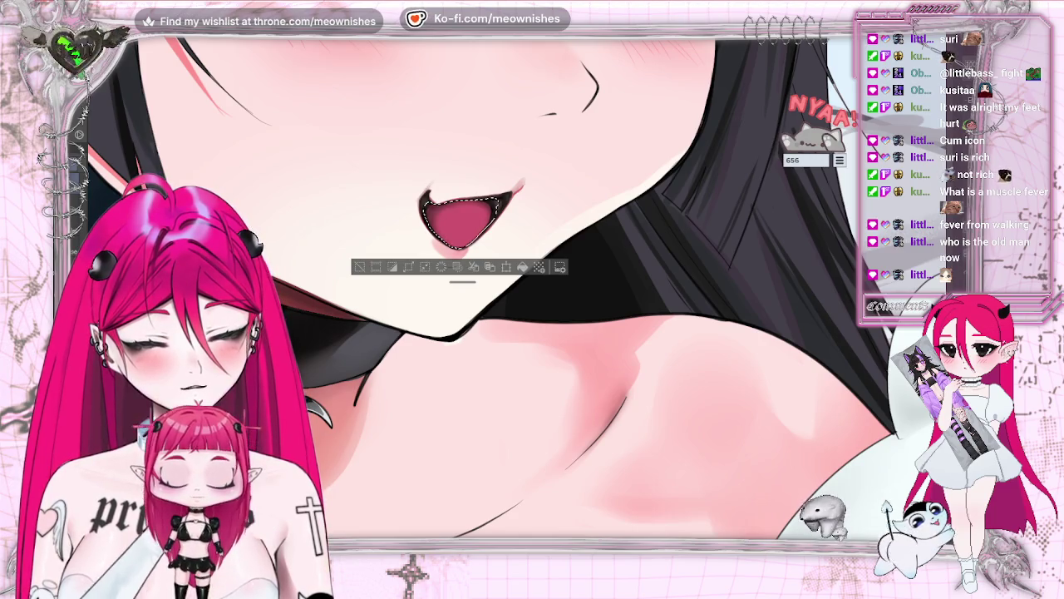
scroll(602, 99, "up", 1)
scroll(602, 99, "up", 1)
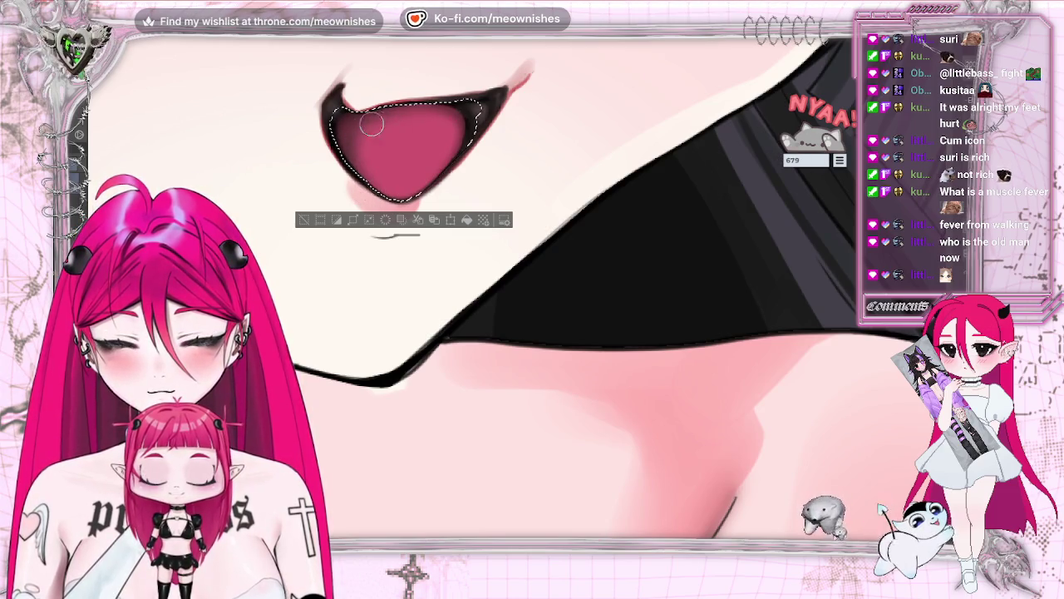
Deselect the mouth and fit the whole illustration in the window
key("ctrl+d")
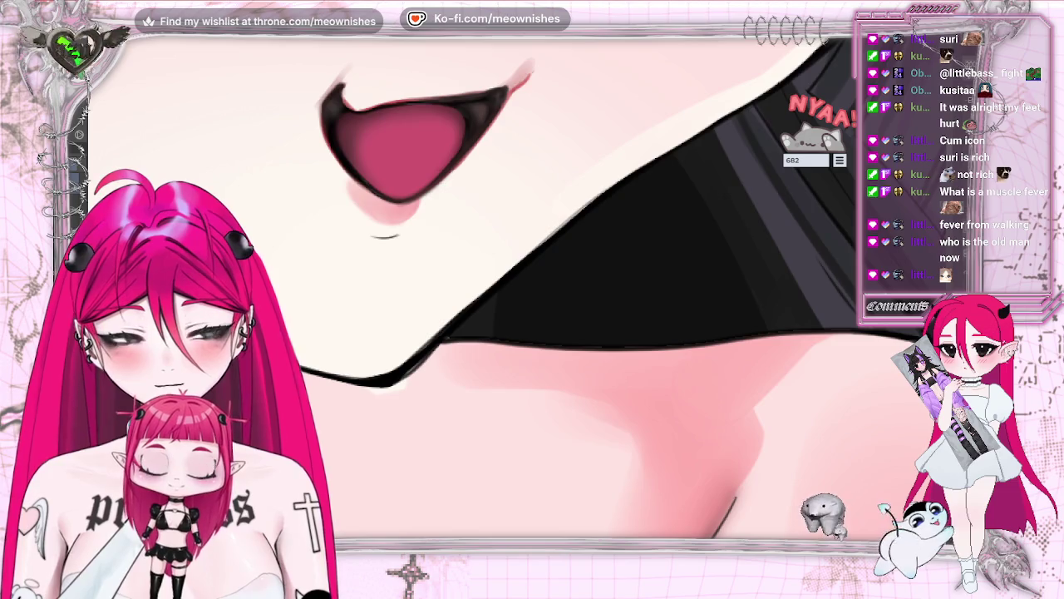
key("ctrl+0")
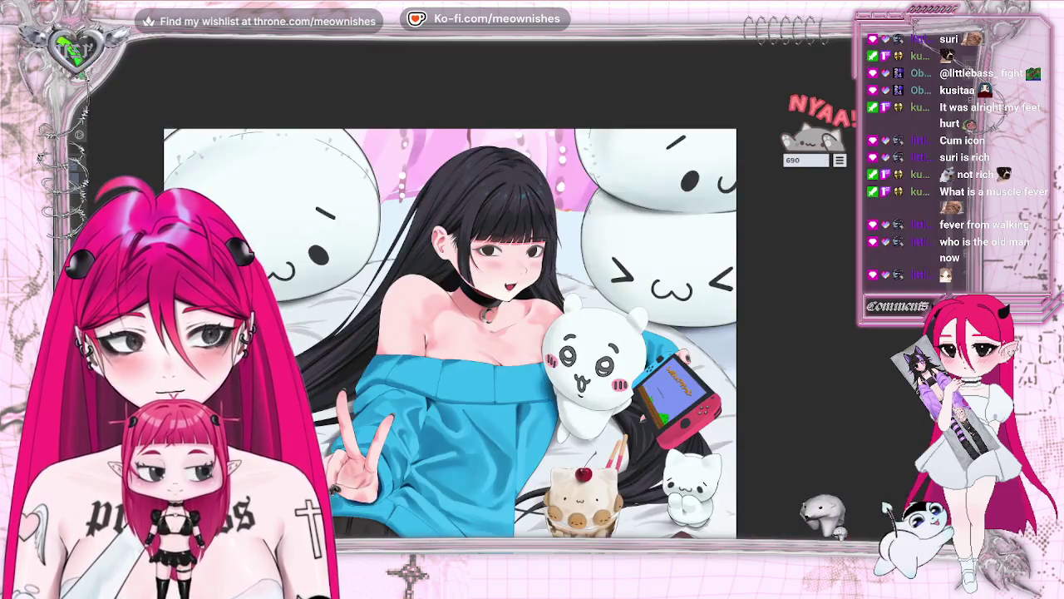
Zoom in and select the inside of the mouth with Auto Select
key("ctrl+minus")
scroll(509, 300, "up", 3)
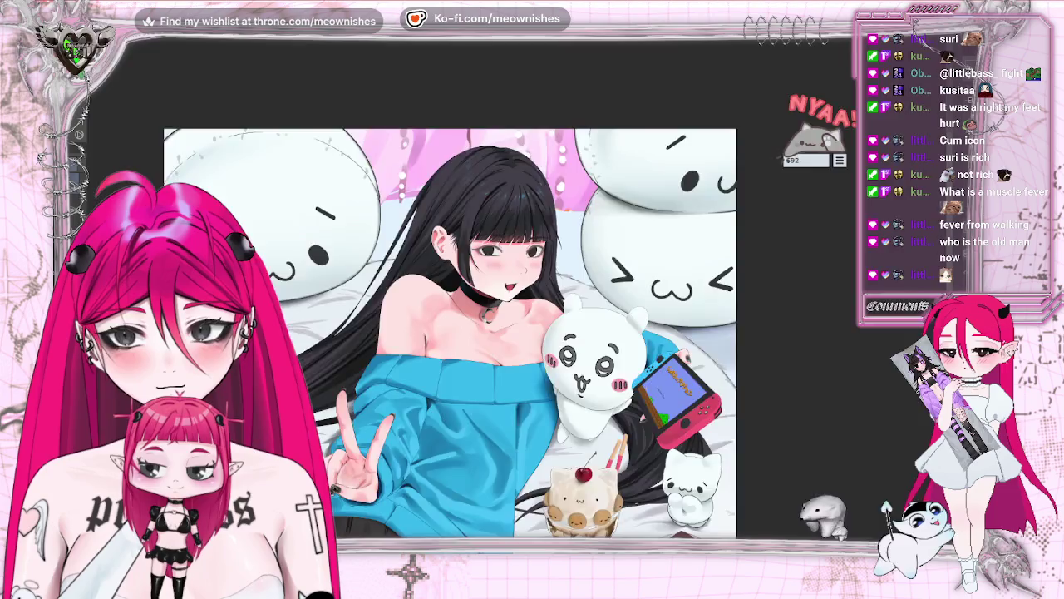
scroll(509, 299, "up", 4)
scroll(509, 299, "up", 3)
left_click(433, 183)
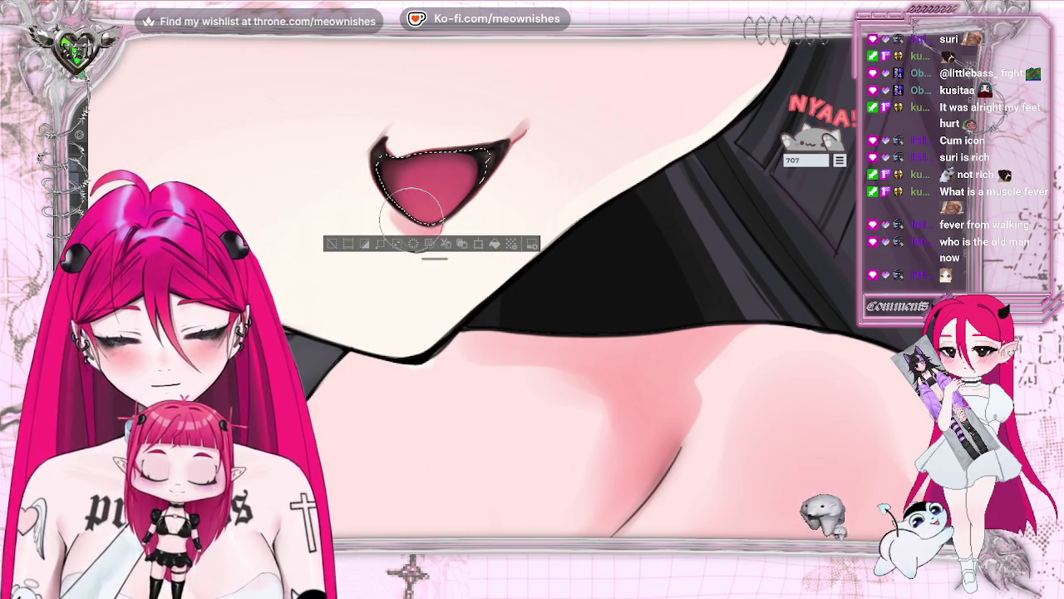
Clear the mouth selection and view the whole illustration
left_click(328, 246)
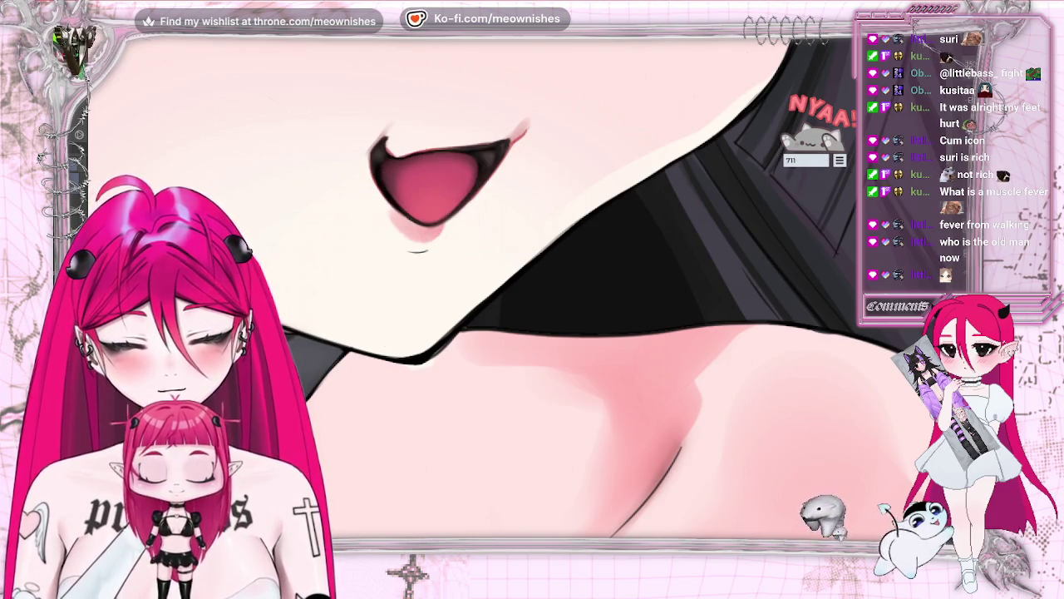
key("ctrl+0")
scroll(518, 297, "down", 2)
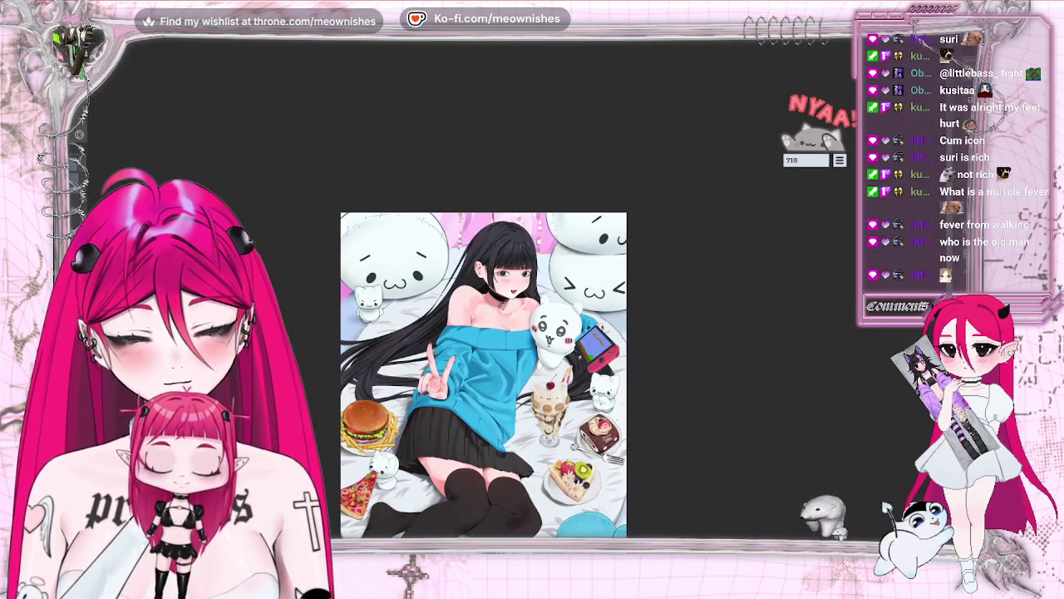
scroll(516, 299, "up", 4)
scroll(516, 299, "up", 2)
scroll(516, 300, "up", 3)
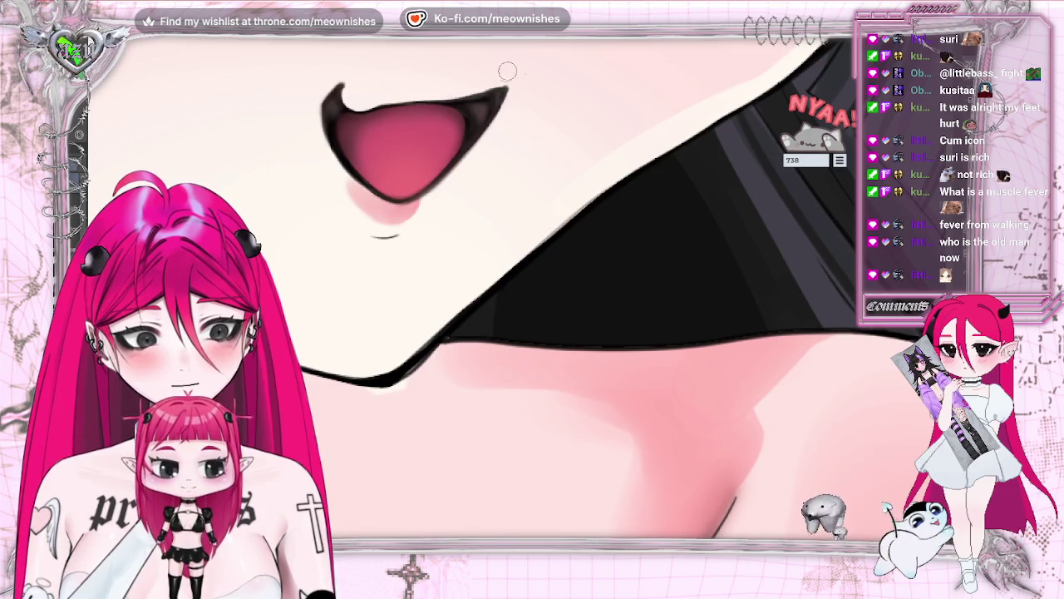
scroll(532, 299, "down", 2)
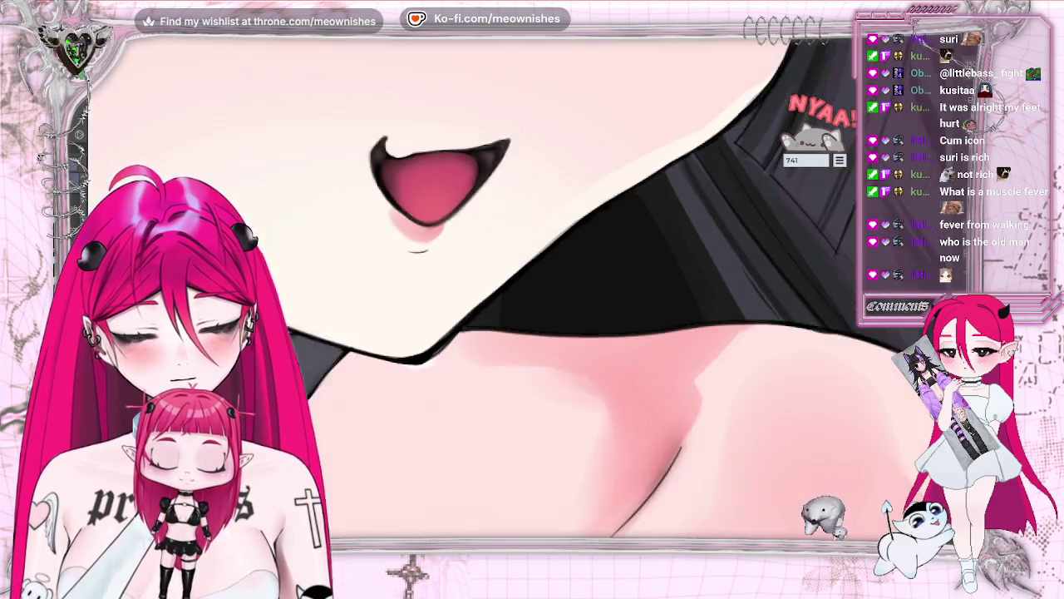
scroll(532, 299, "down", 3)
scroll(533, 300, "down", 2)
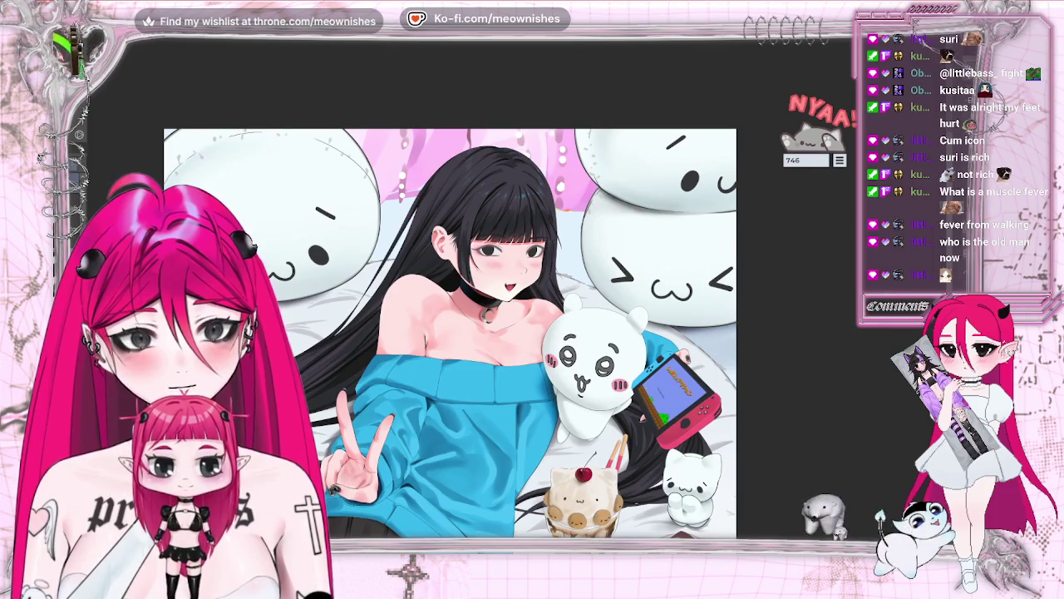
key("m")
key("m")
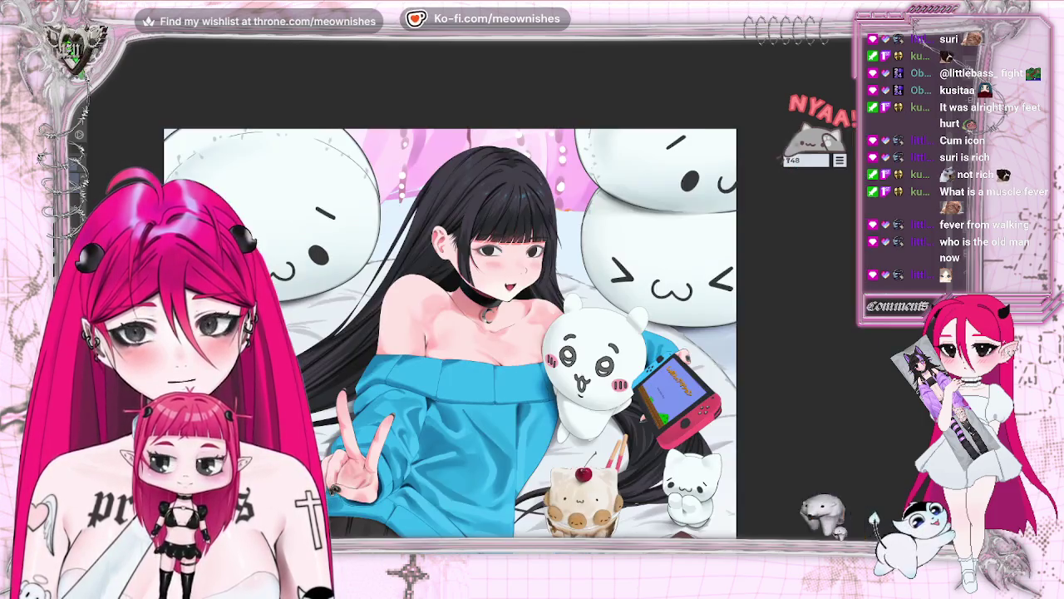
scroll(532, 299, "down", 1)
scroll(532, 300, "up", 3)
scroll(533, 299, "up", 2)
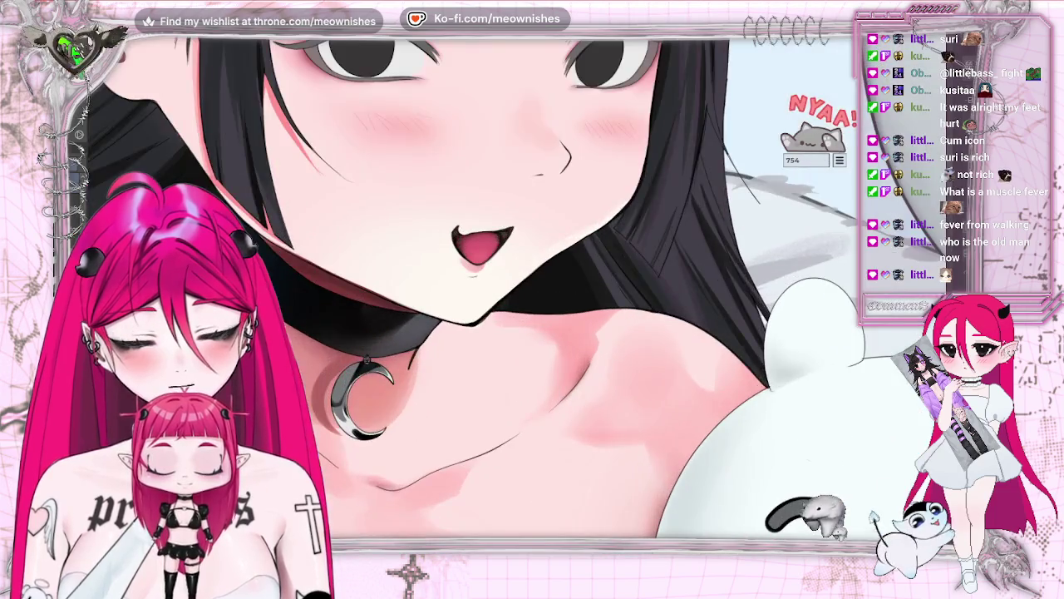
scroll(532, 300, "up", 2)
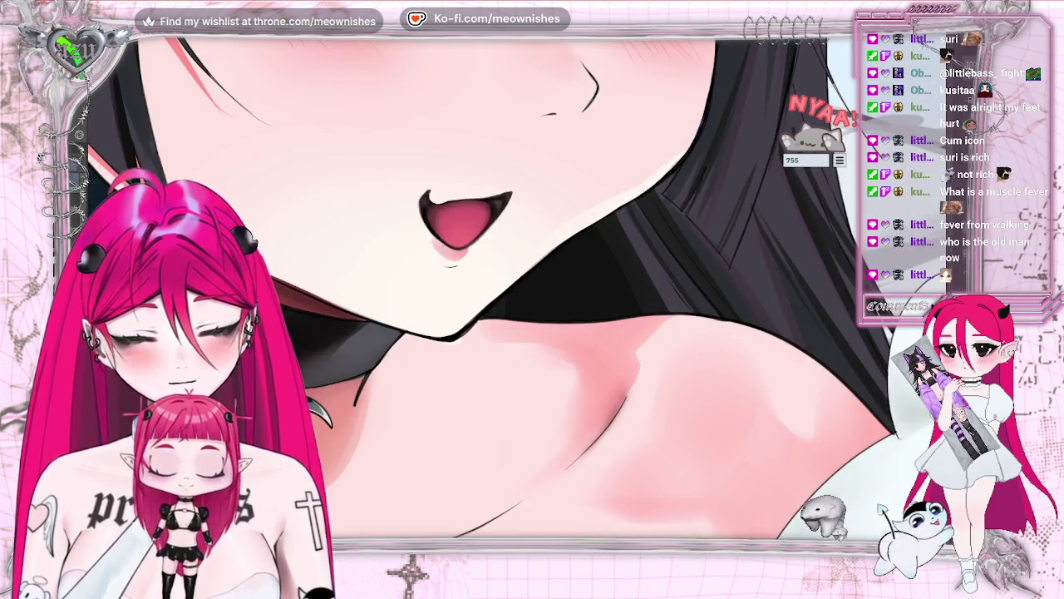
scroll(513, 271, "up", 2)
scroll(513, 271, "down", 2)
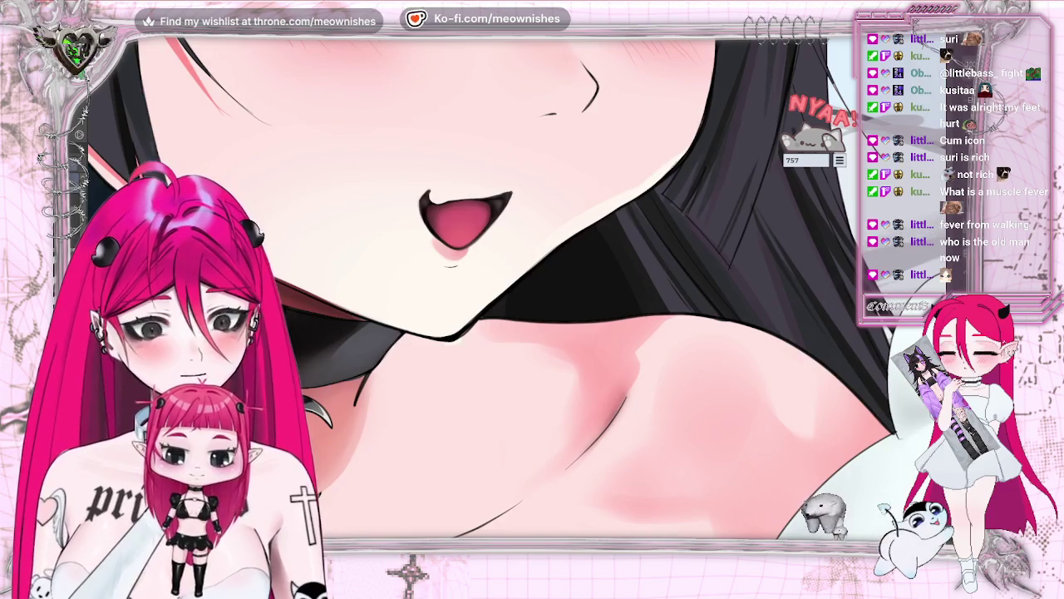
scroll(515, 291, "up", 2)
scroll(516, 291, "up", 1)
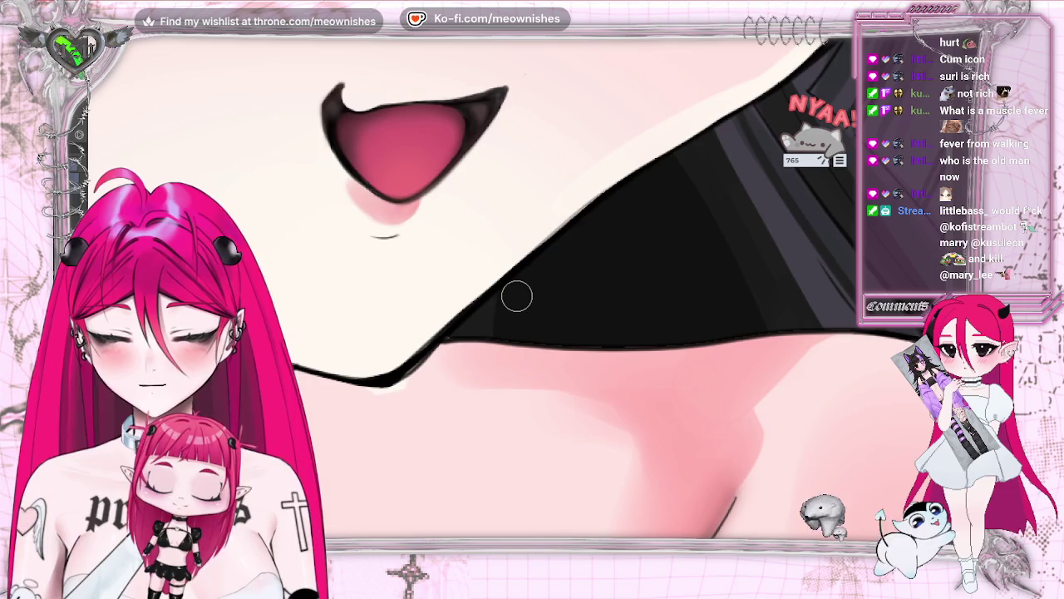
Paint deeper red strokes inside the mouth and at its right tip
left_click_drag(353, 116, 360, 156)
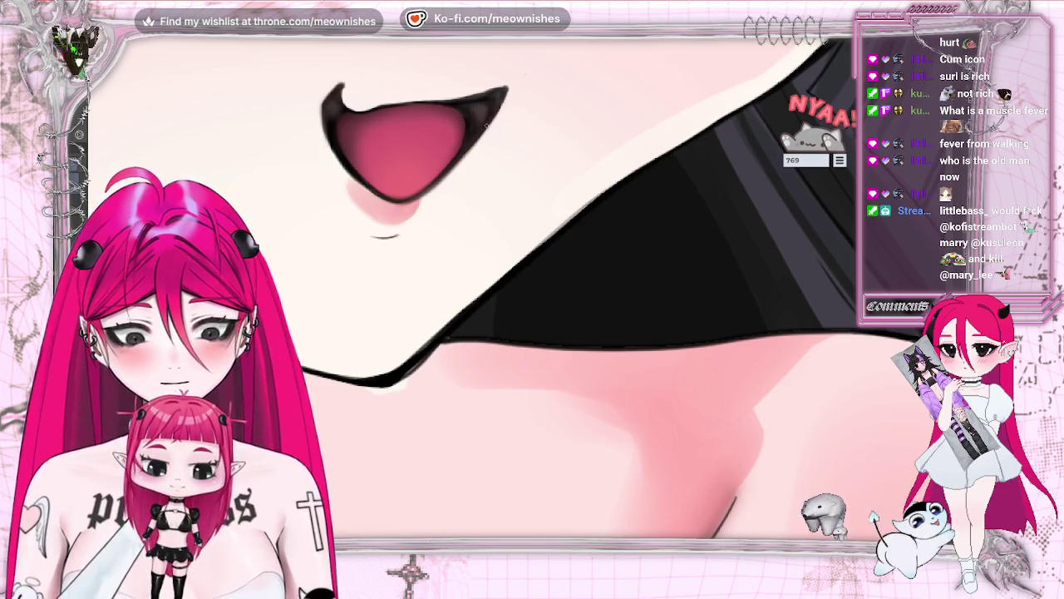
left_click_drag(489, 119, 453, 166)
left_click_drag(481, 129, 475, 135)
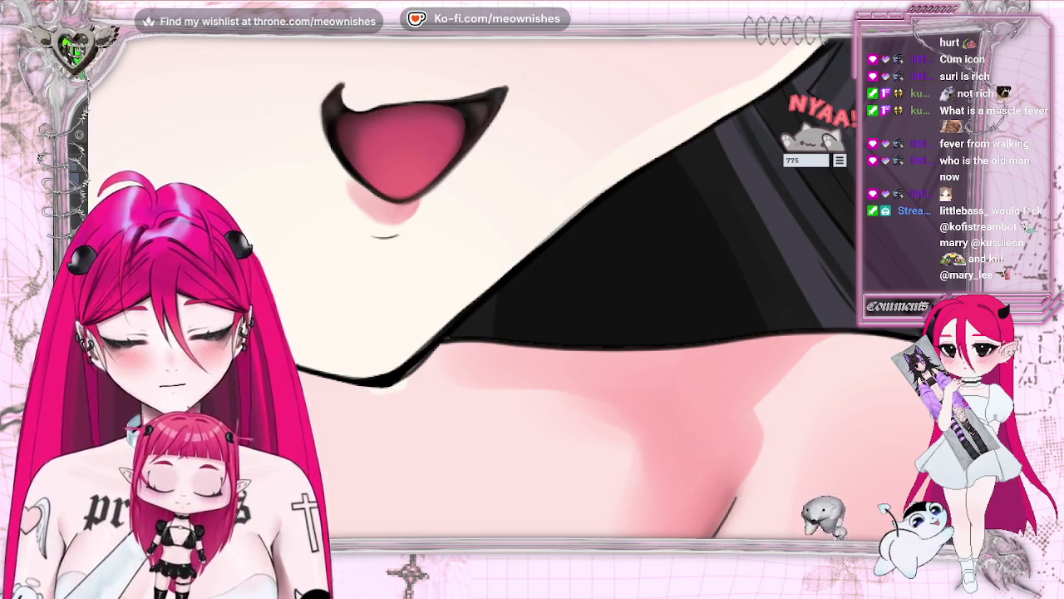
left_click_drag(476, 133, 487, 117)
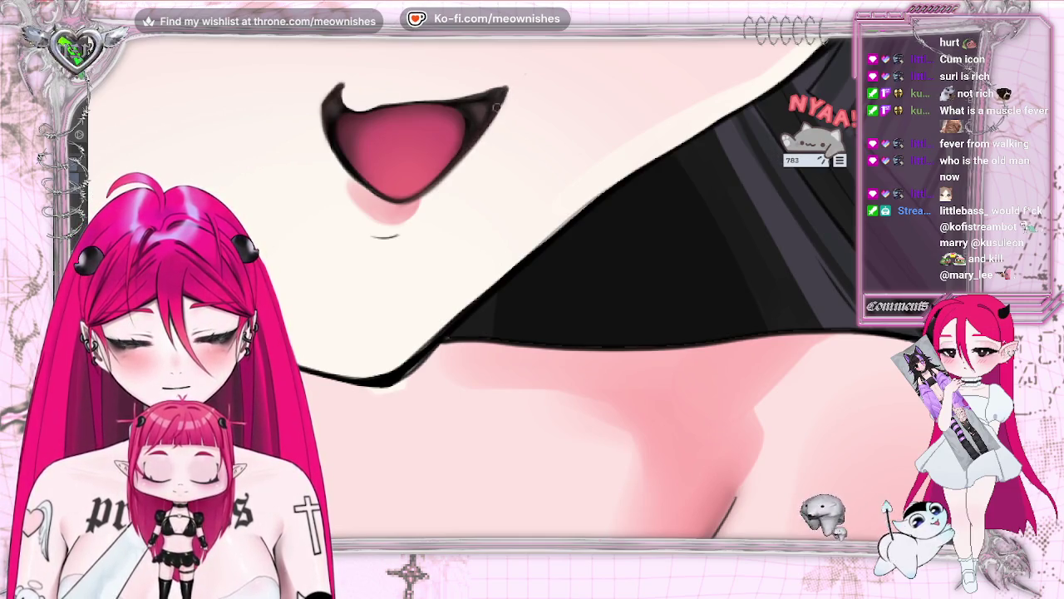
left_click_drag(462, 154, 469, 146)
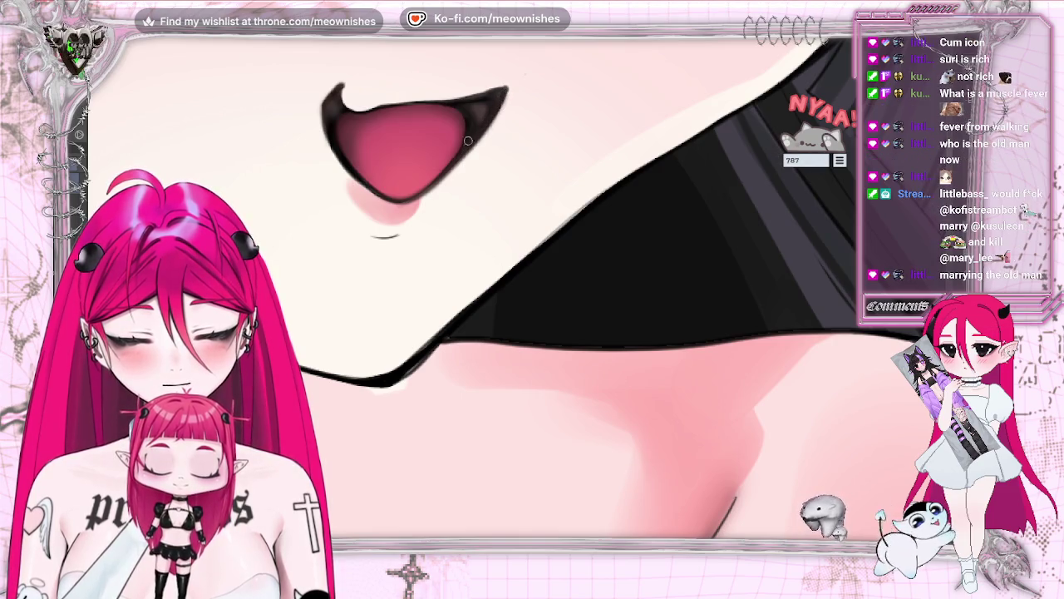
left_click_drag(456, 101, 504, 91)
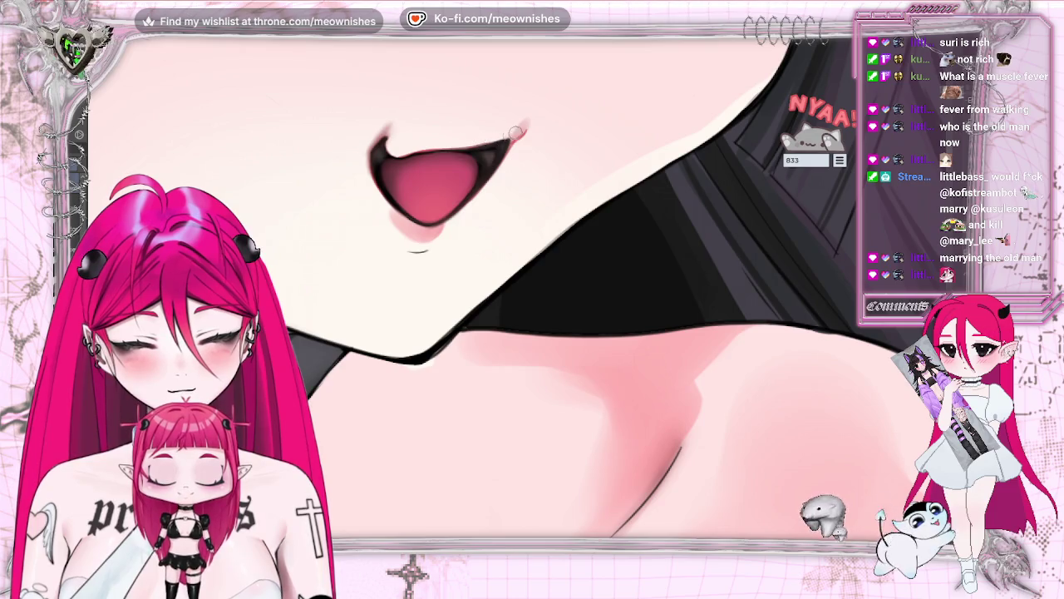
Undo the faint tip stroke, enlarge the brush, and fit the illustration in view
key("ctrl+z")
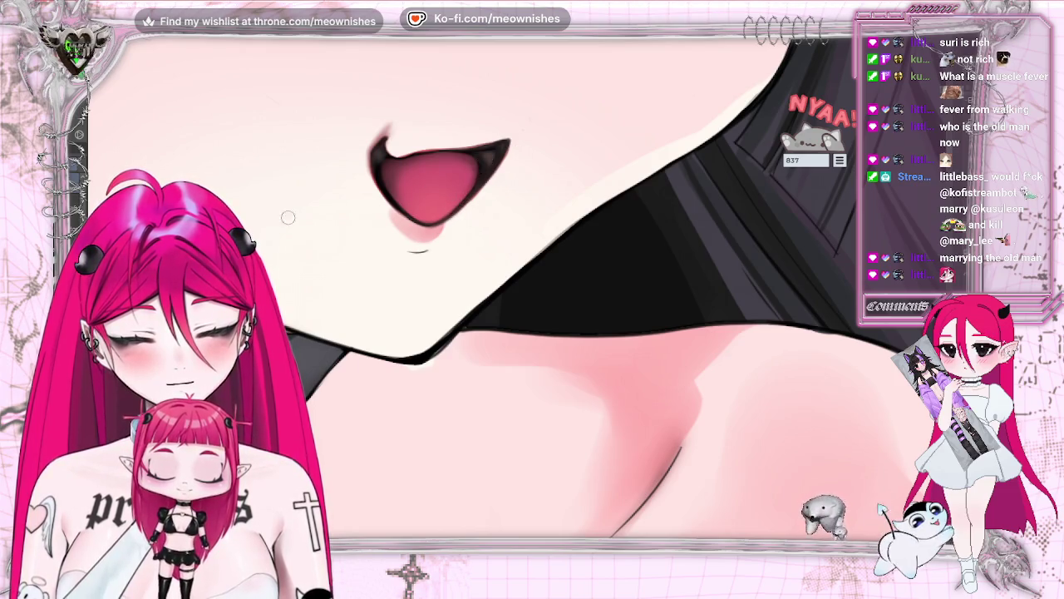
key("bracketright")
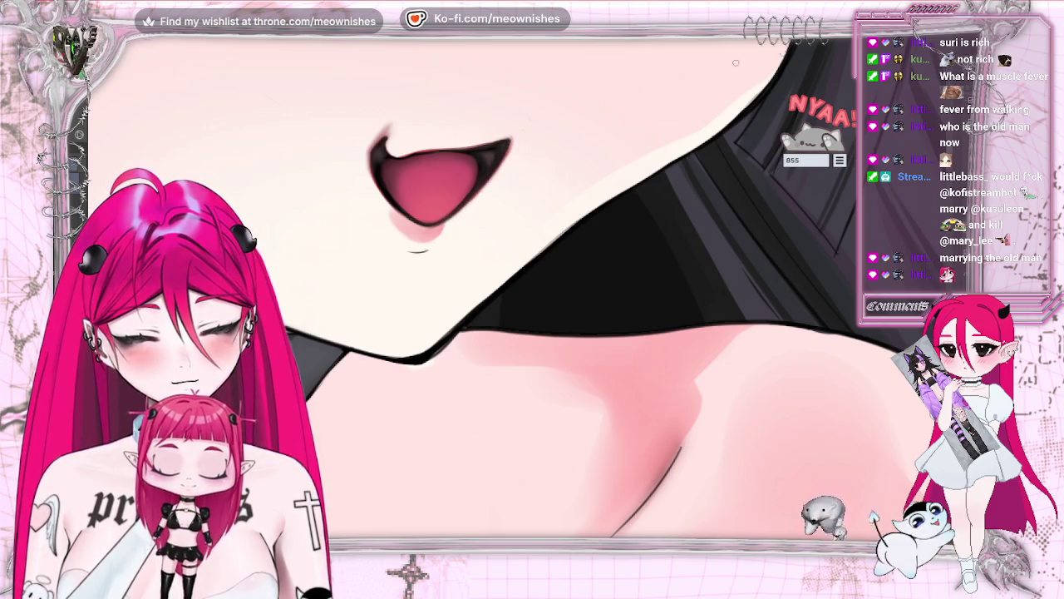
key("ctrl+0")
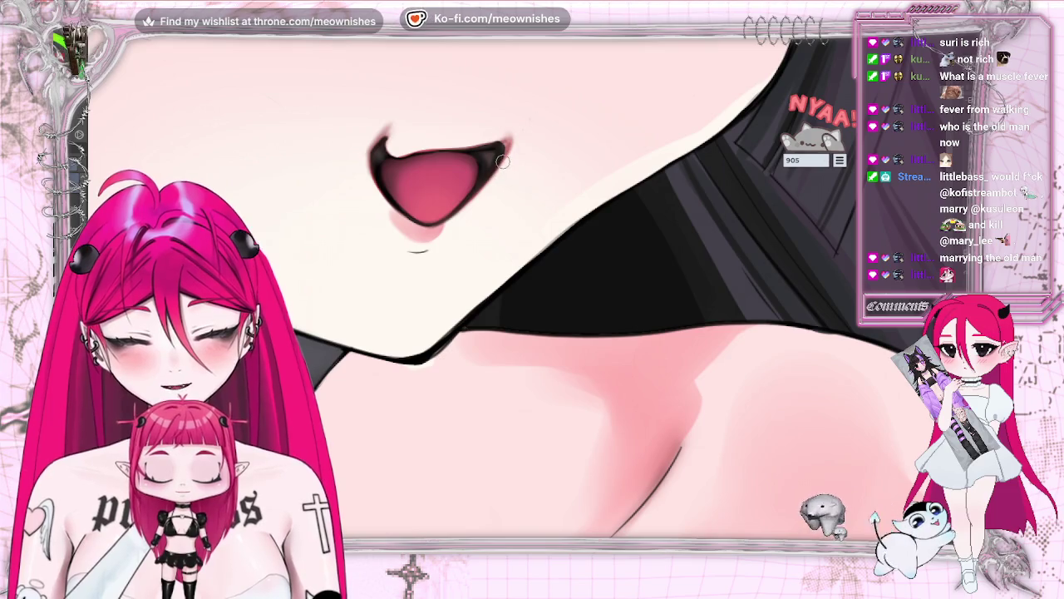
key("ctrl+0")
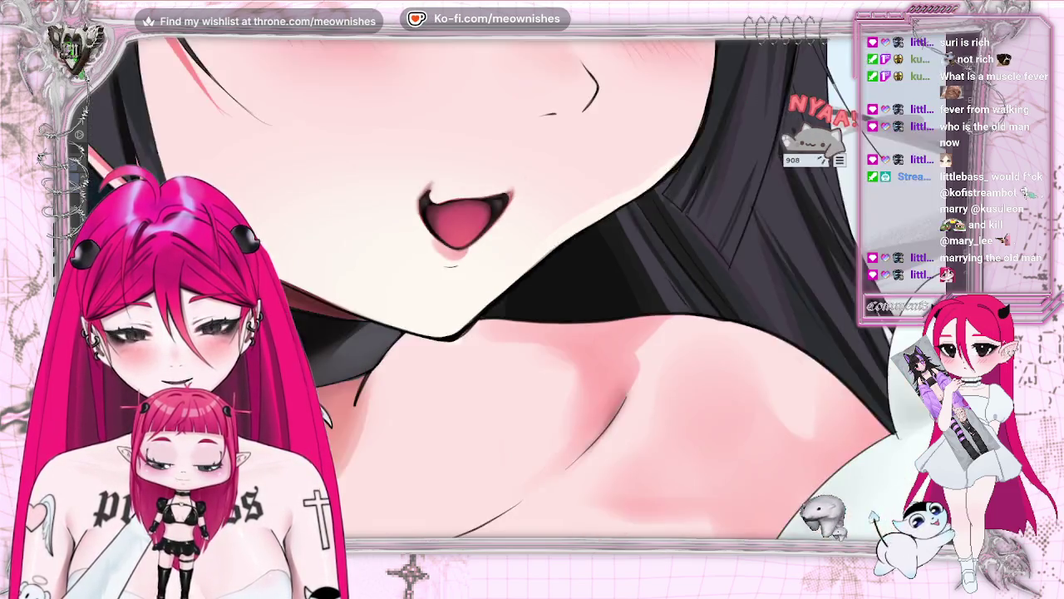
scroll(514, 295, "up", 5)
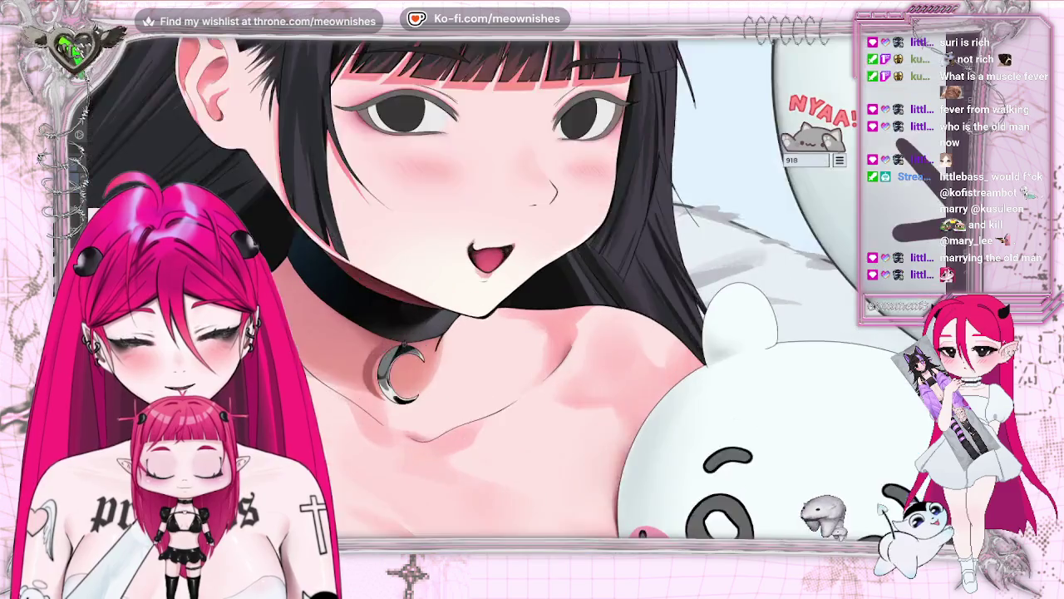
scroll(515, 295, "up", 4)
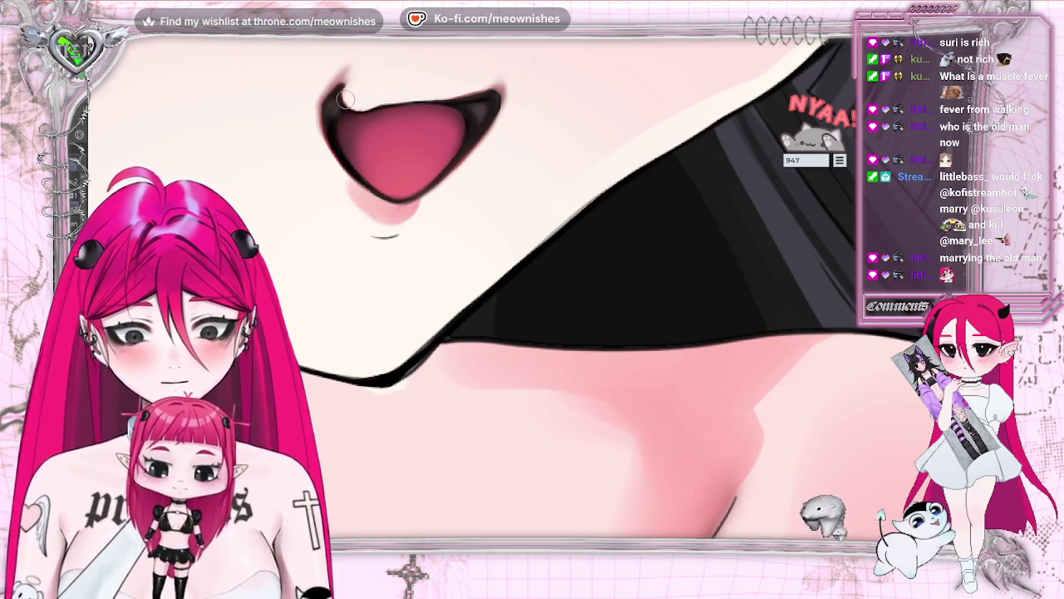
Darken the mouth's upper and upper-right edges, comparing with undo/redo
left_click_drag(354, 102, 410, 104)
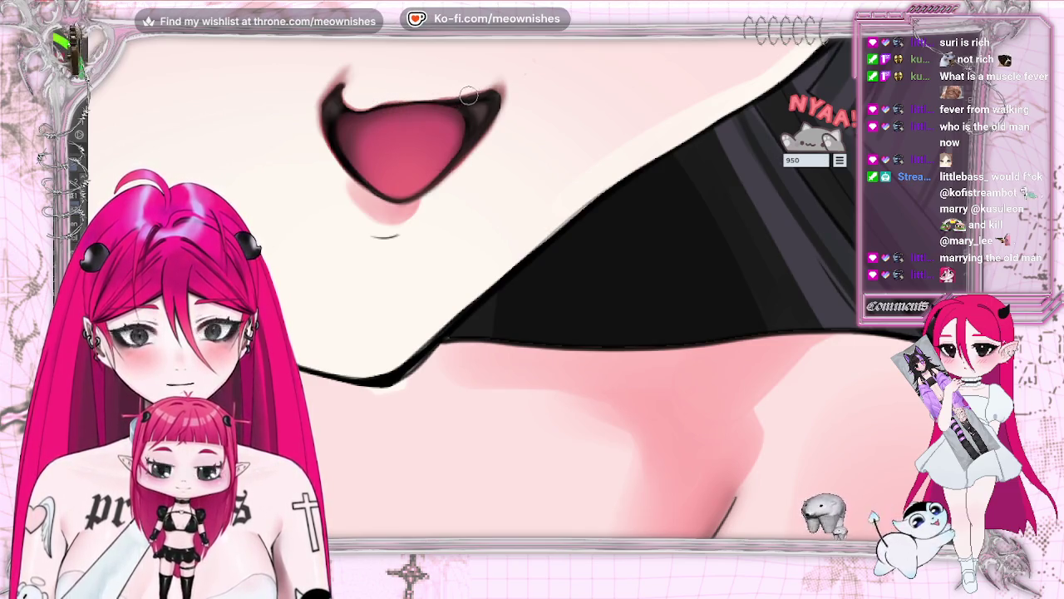
key("ctrl+z")
key("ctrl+y")
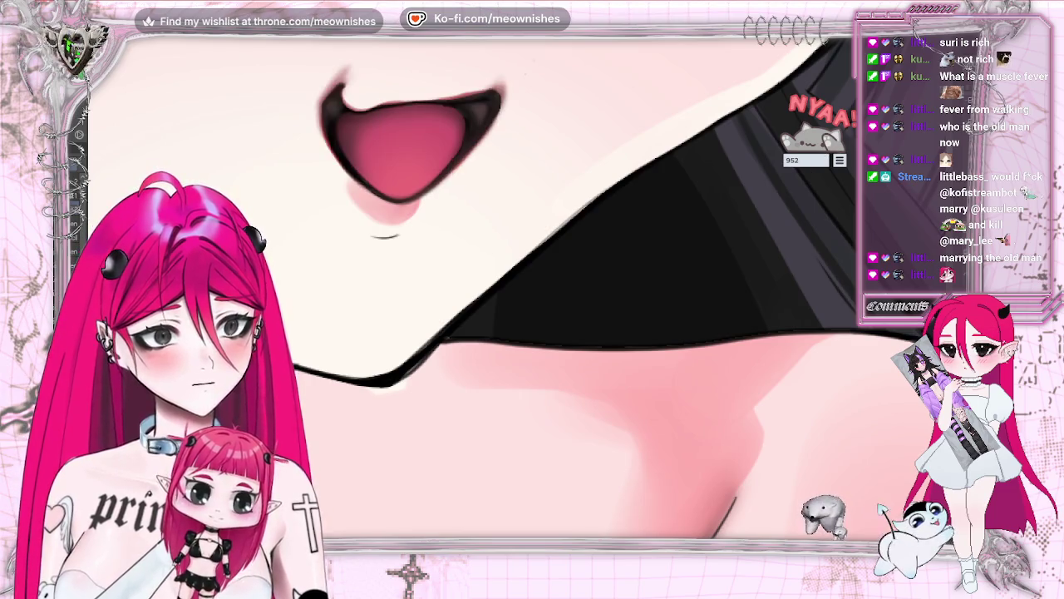
left_click_drag(416, 93, 470, 90)
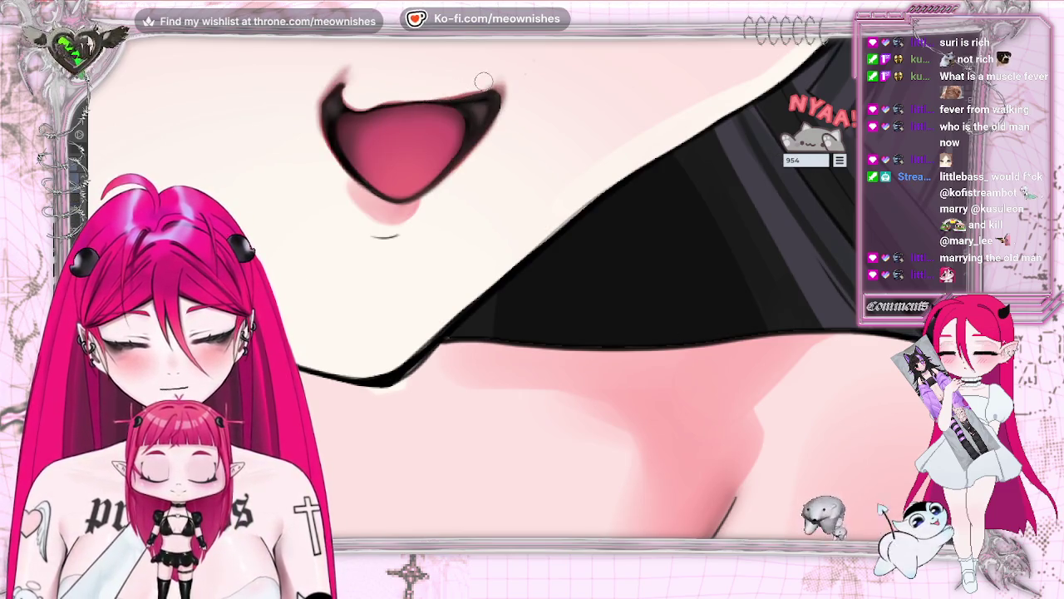
key("ctrl+0")
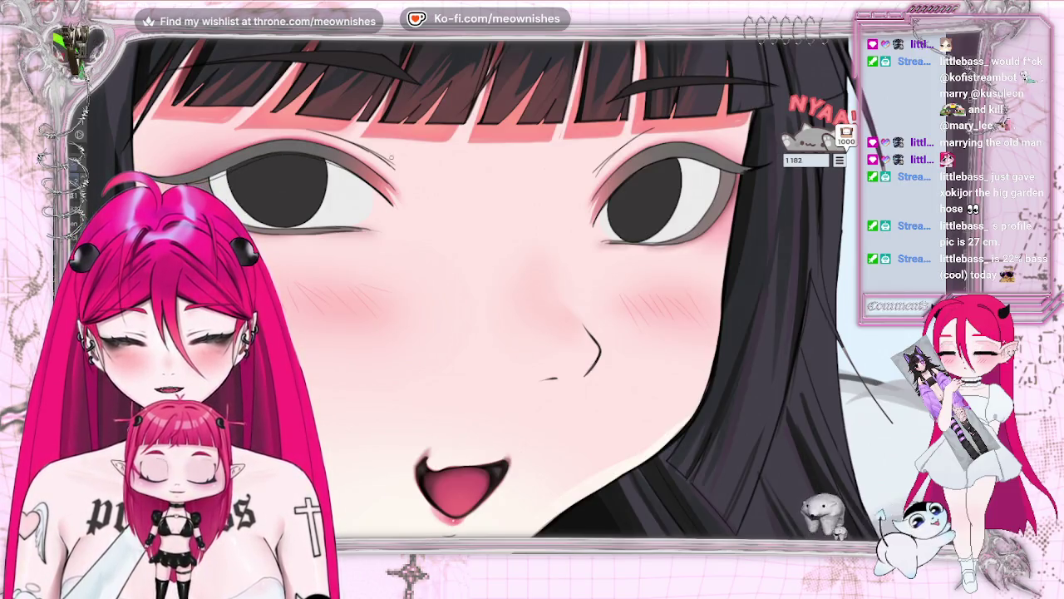
Mirror the view, zoom in on the eye, and remove the iris fill and corner shading
key("h")
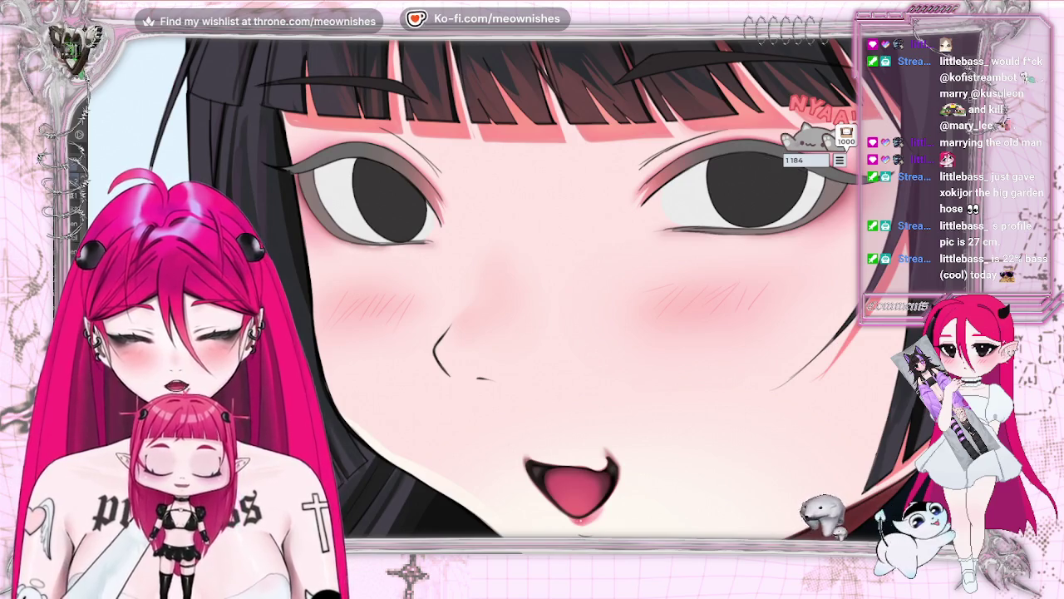
scroll(492, 195, "up", 2)
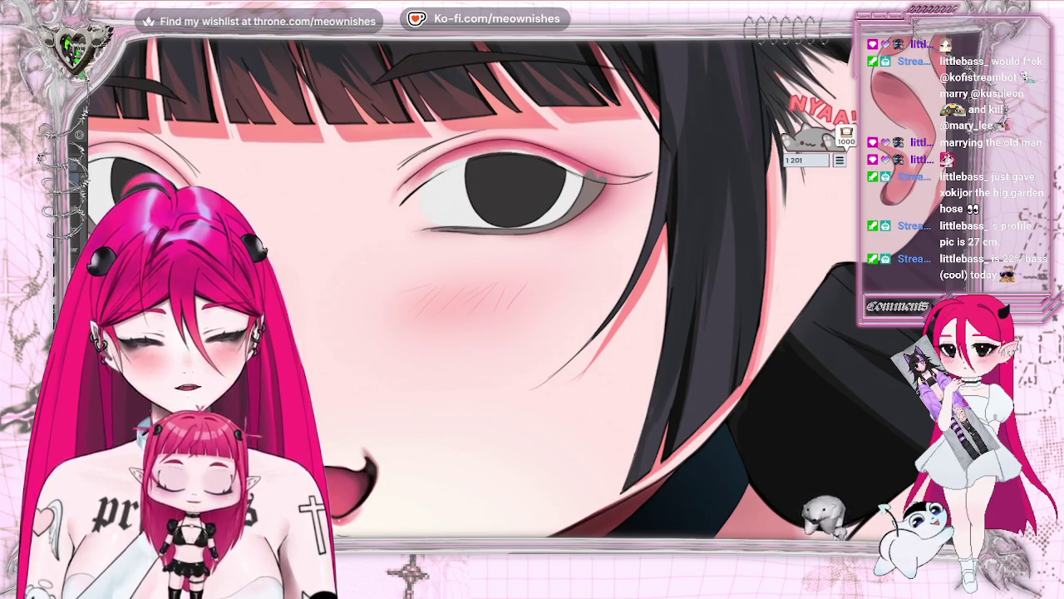
key("ctrl+plus")
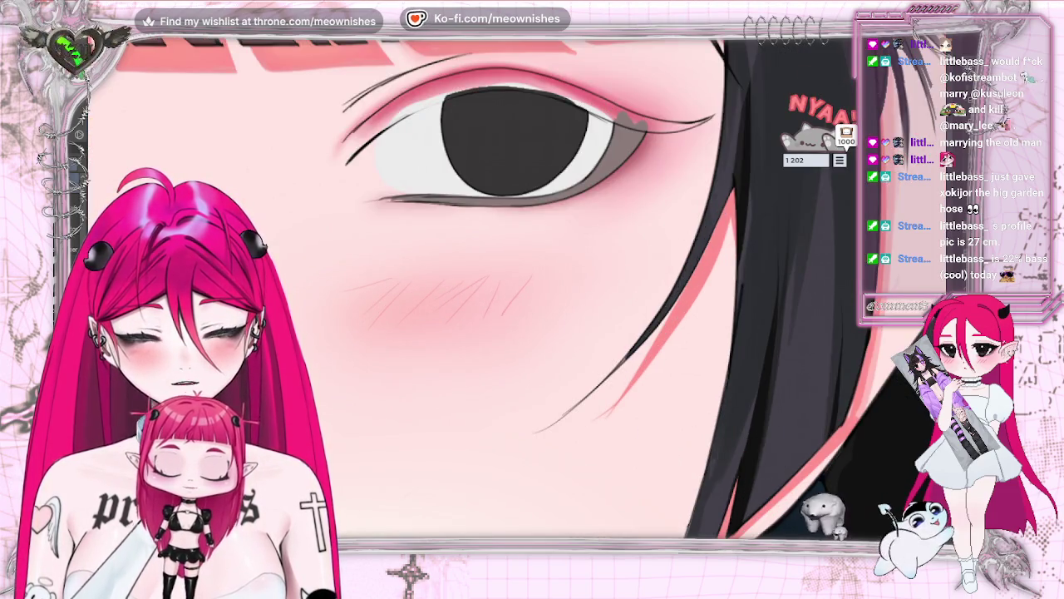
key("ctrl+z")
key("ctrl+z")
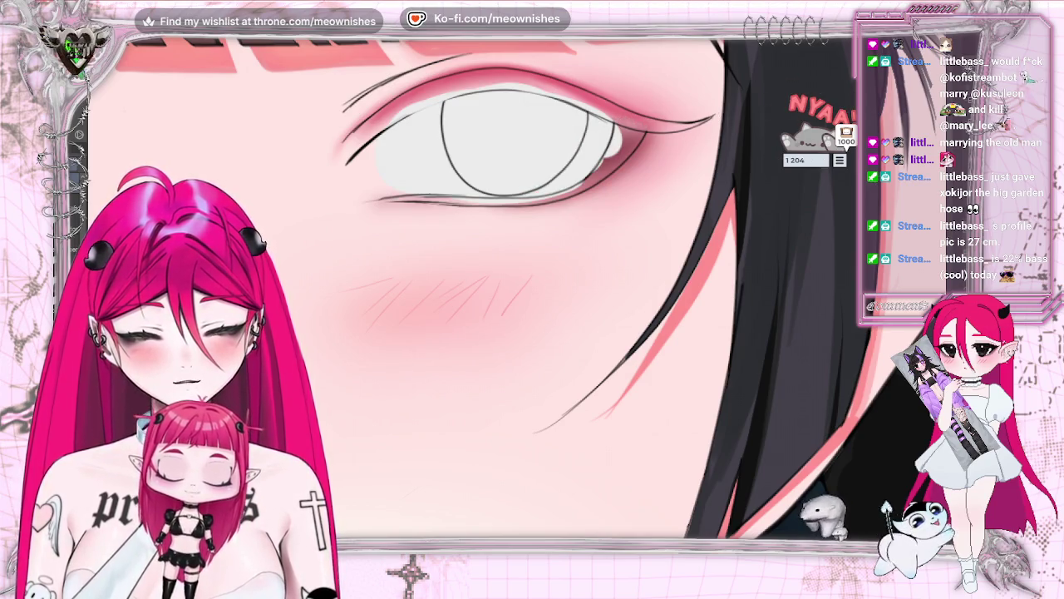
Toggle the eye lineart, rotate the view, and brush lighter along the eye's left outline
key("ctrl+z")
key("ctrl+y")
key("minus")
key("minus")
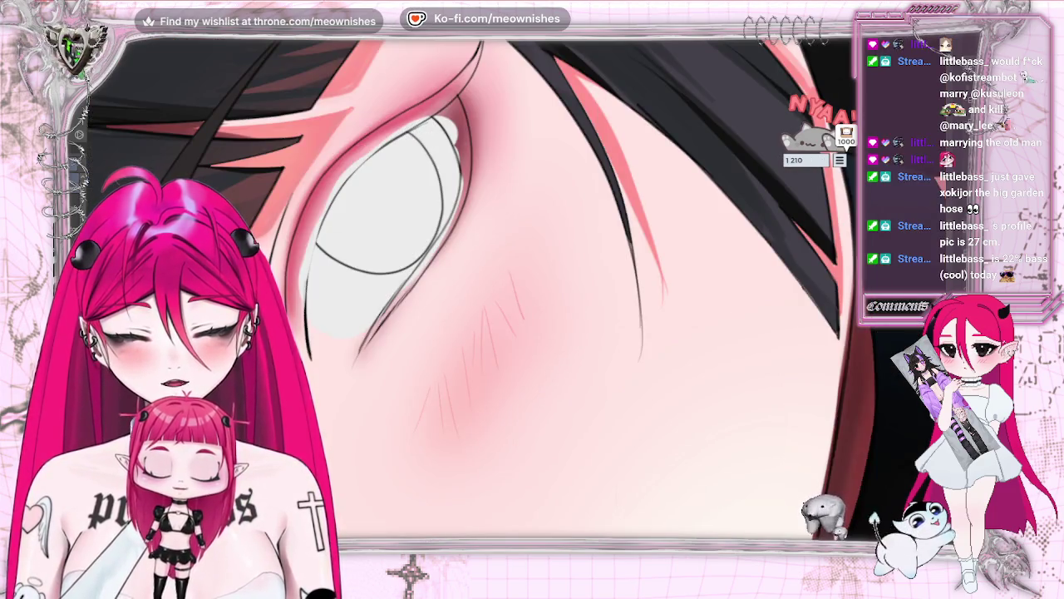
key("b")
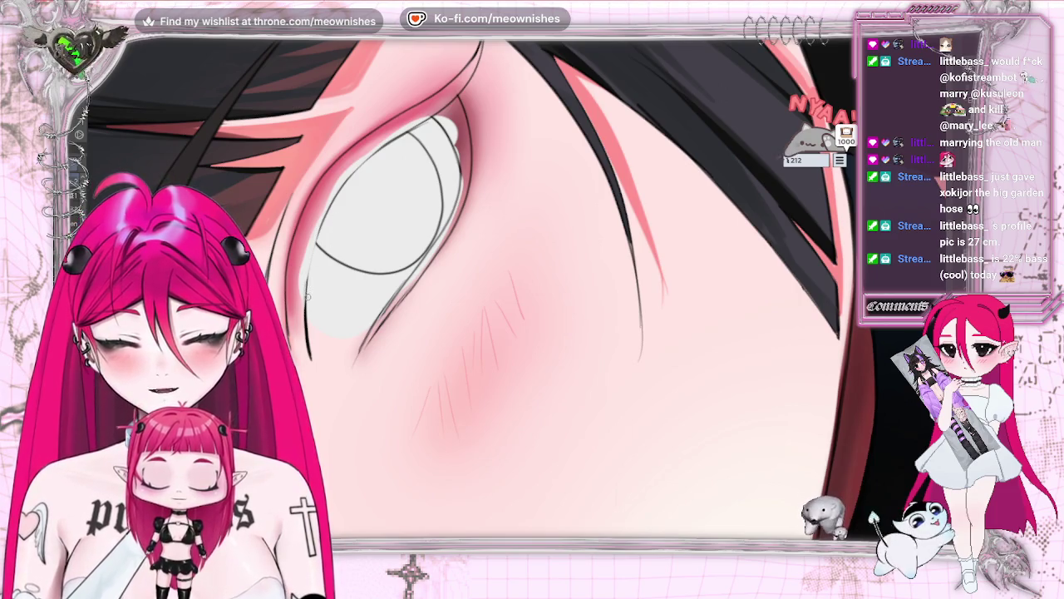
key("e")
key("b")
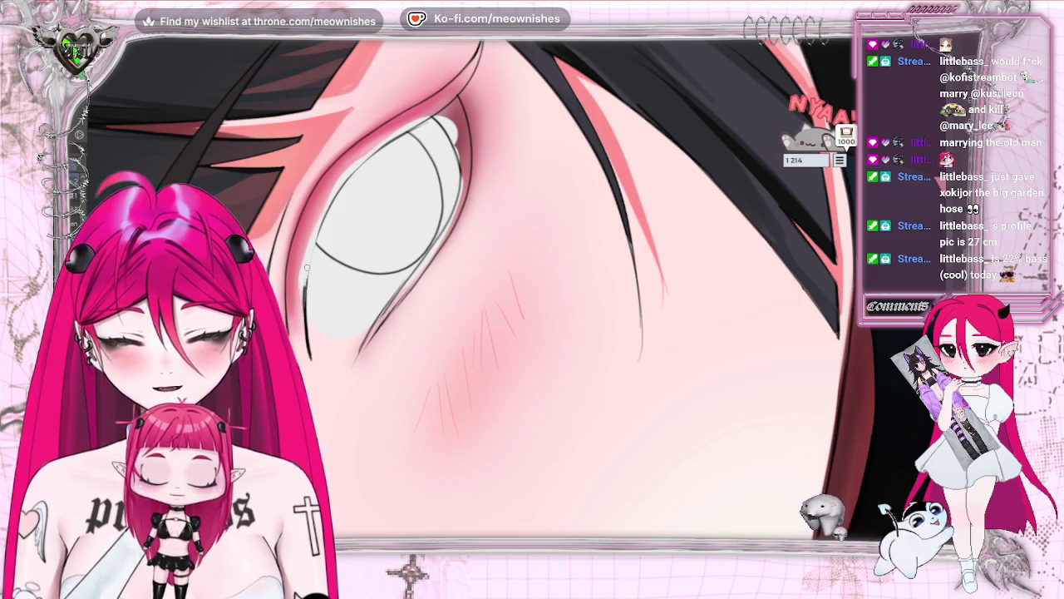
key("b")
key("b")
key("b")
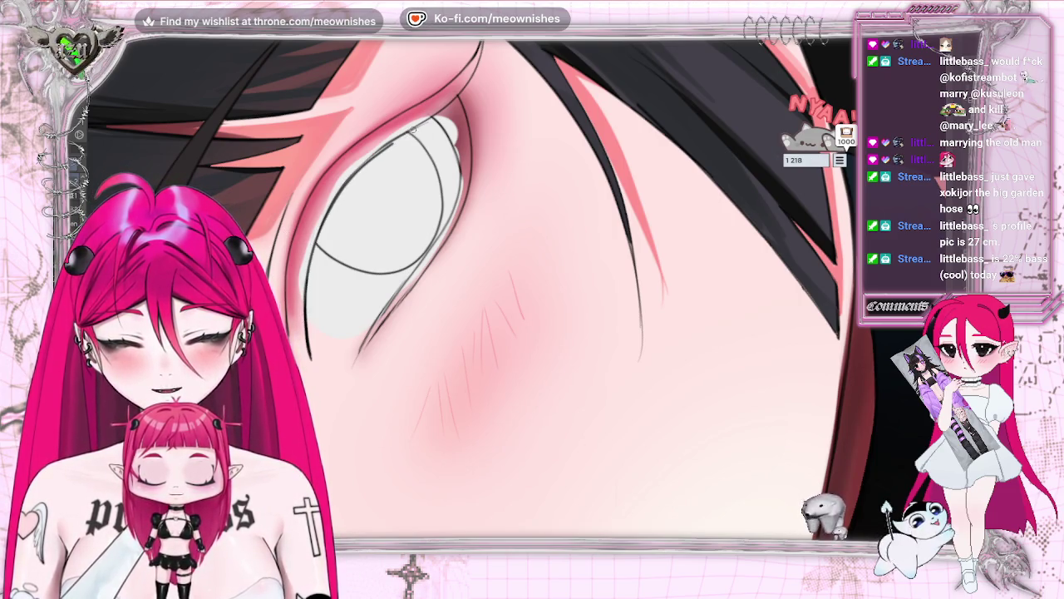
key("b")
key("b")
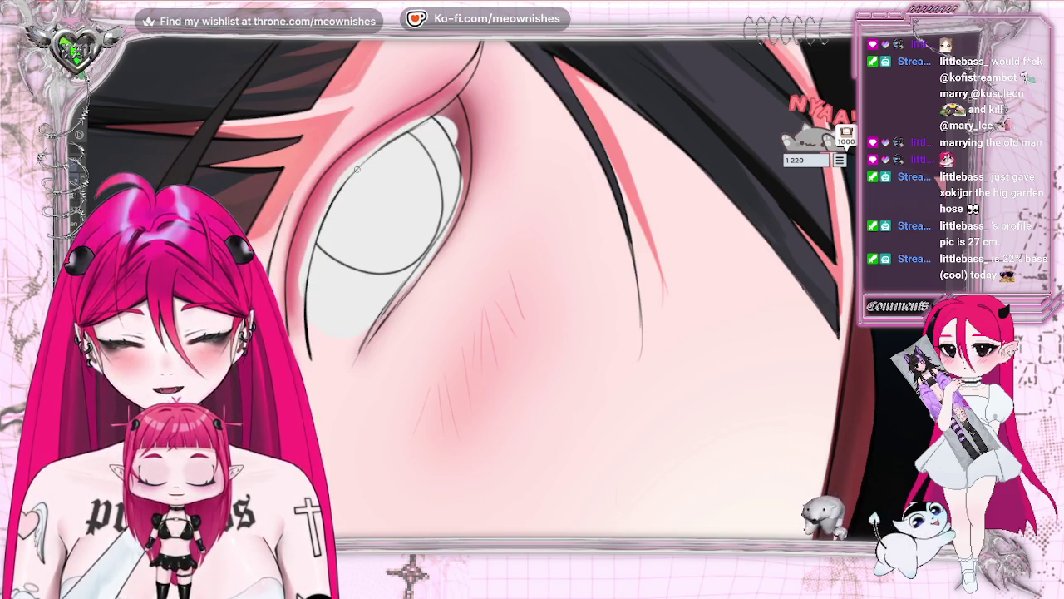
key("b")
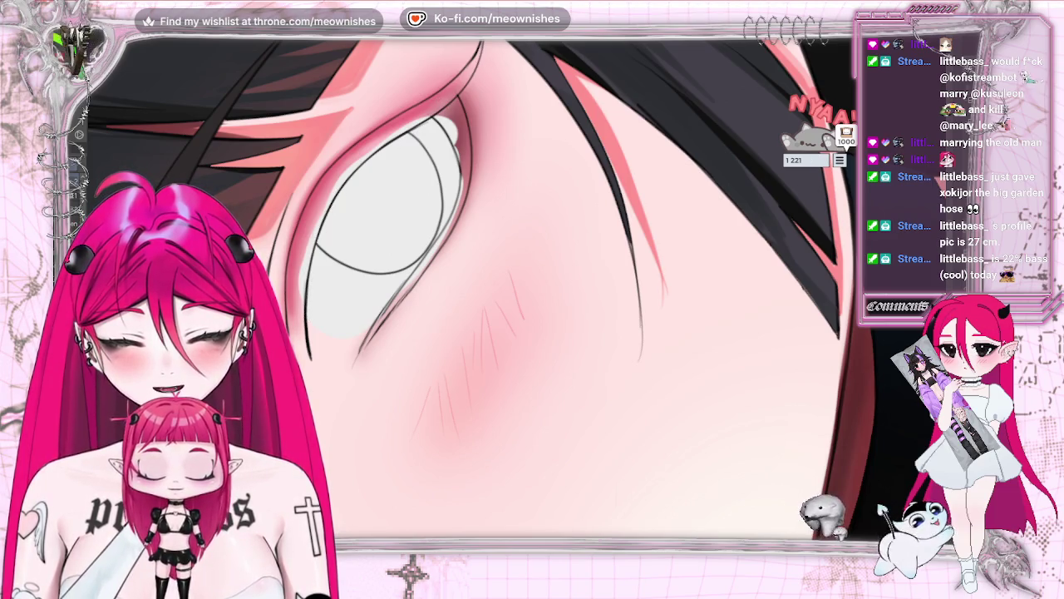
Show the grey eyelid line, then mirror the view repeatedly and fit the whole illustration
key("ctrl+minus")
key("ctrl+minus")
key("ctrl+minus")
key("ctrl+minus")
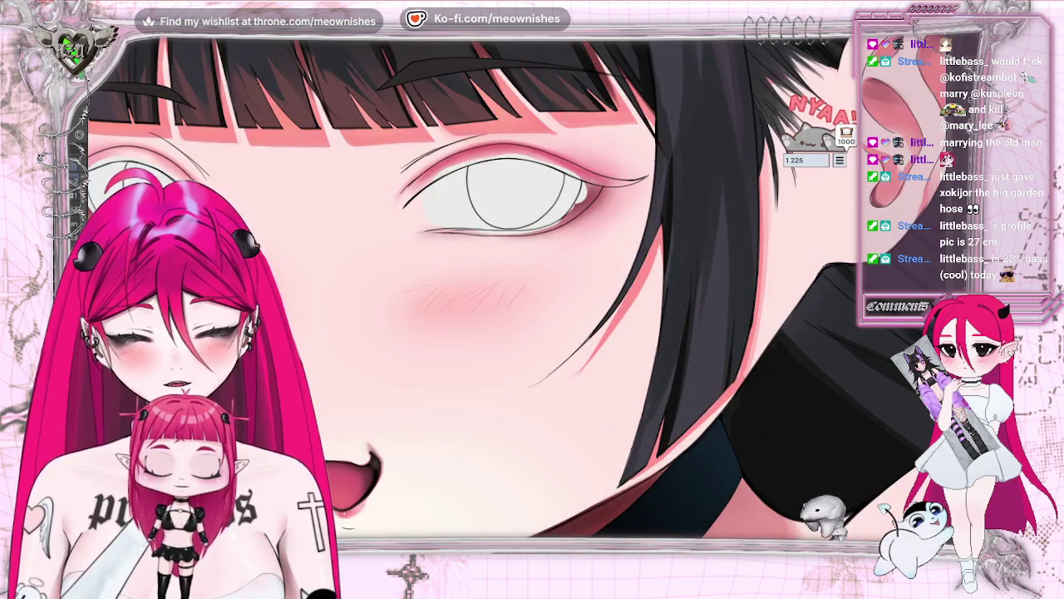
key("ctrl+y")
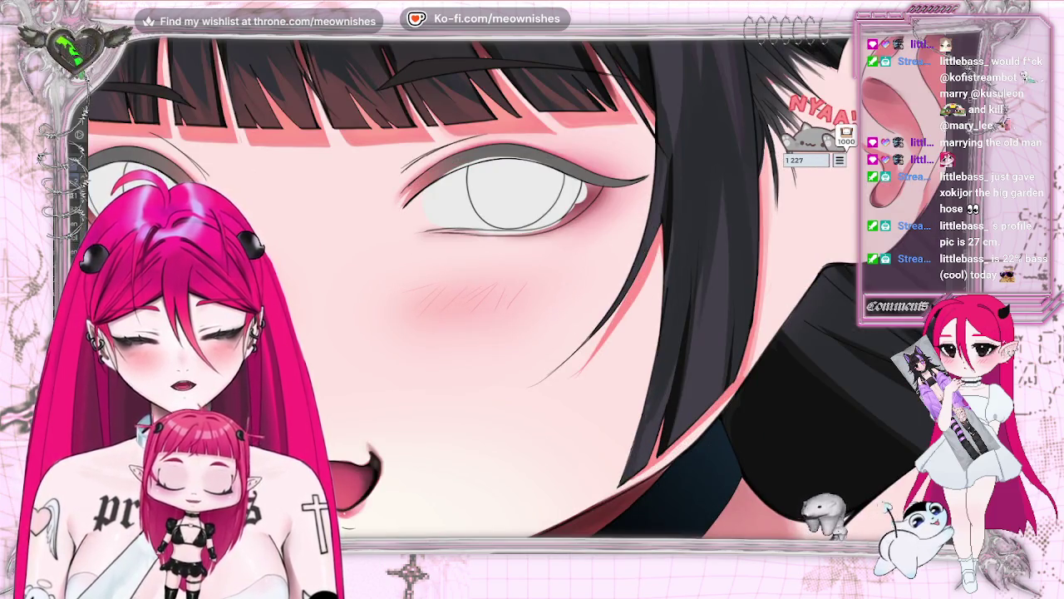
key("ctrl+plus")
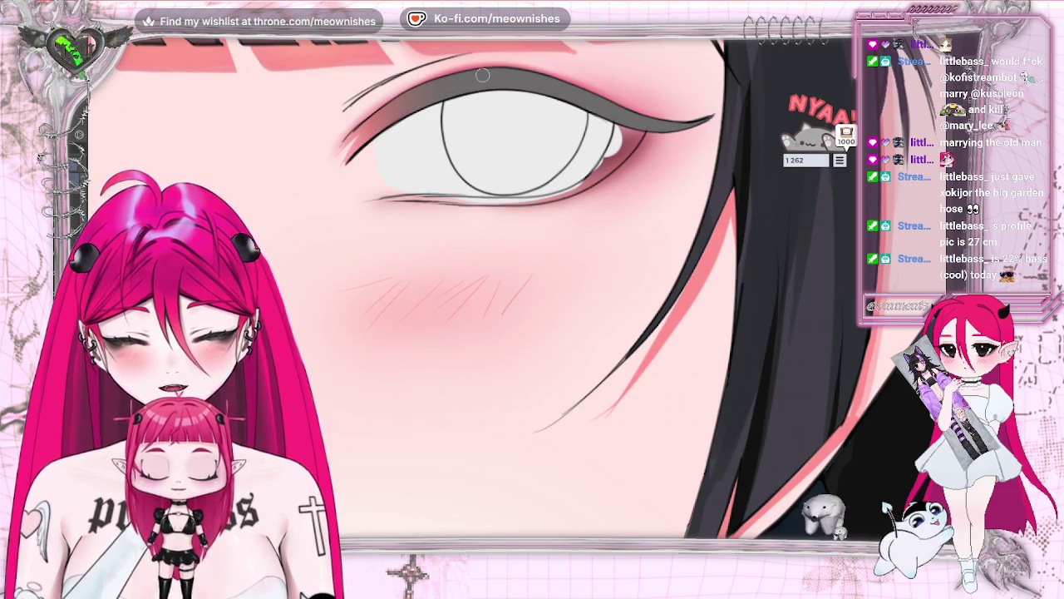
key("h")
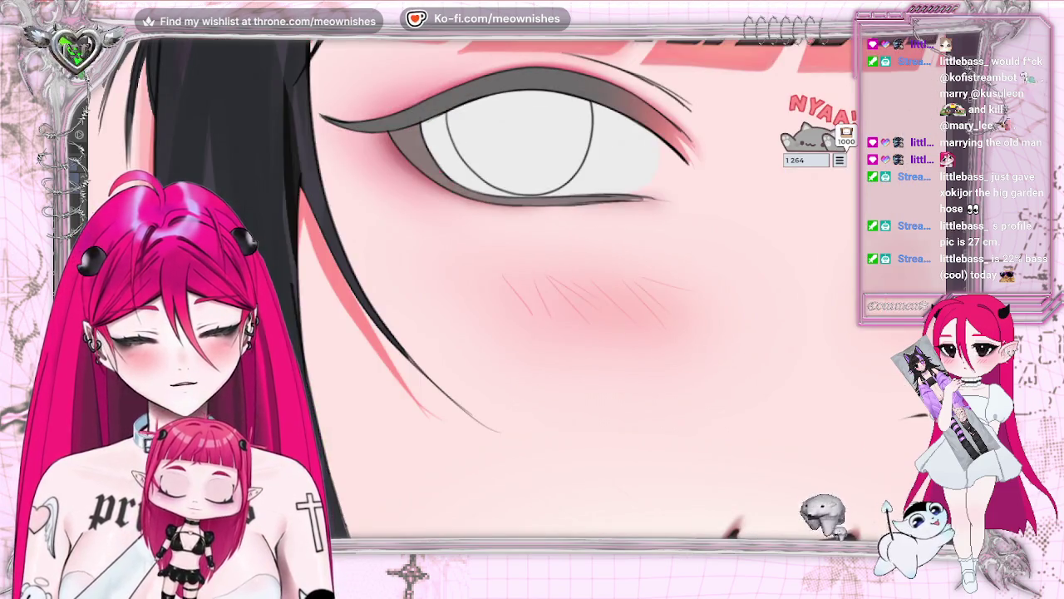
key("h")
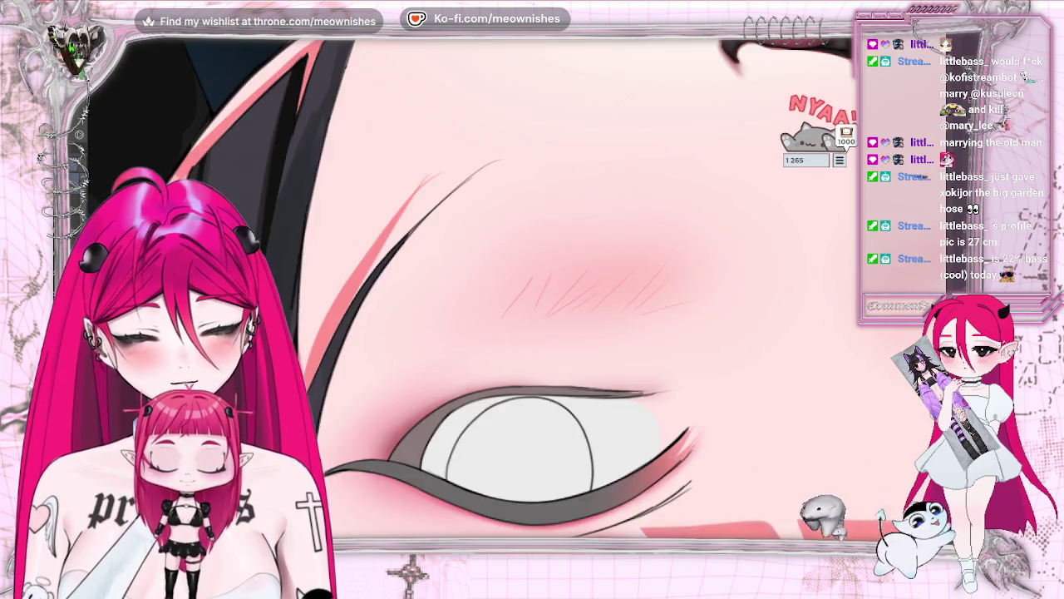
key("h")
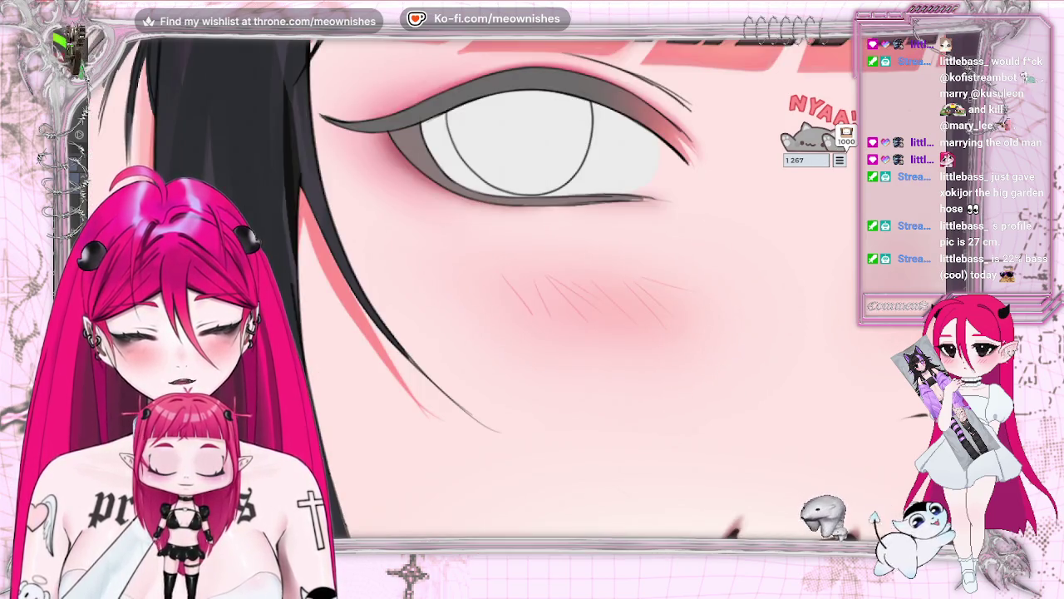
key("h")
key("ctrl+0")
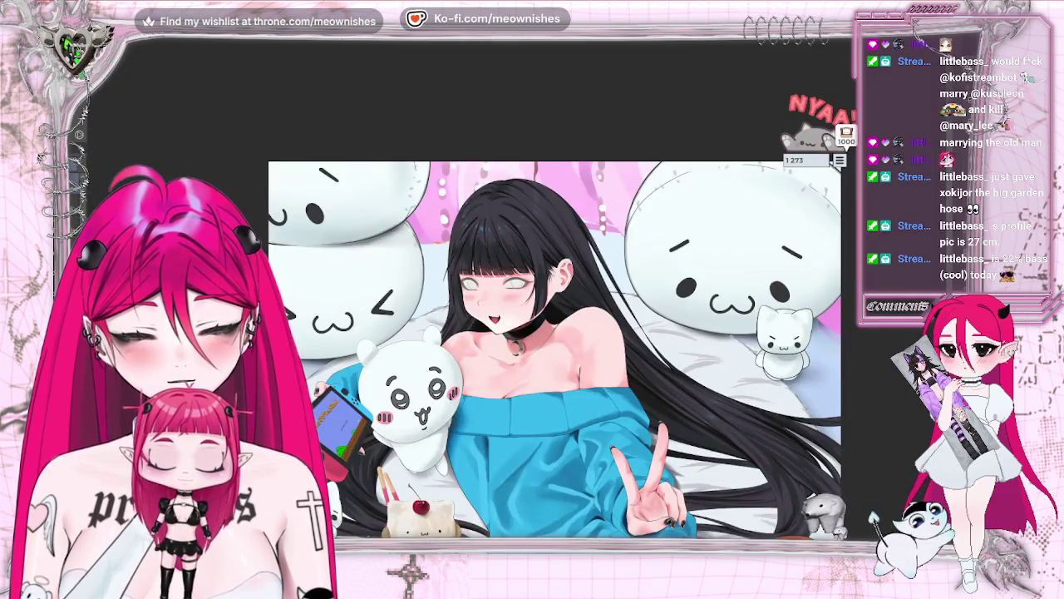
key("h")
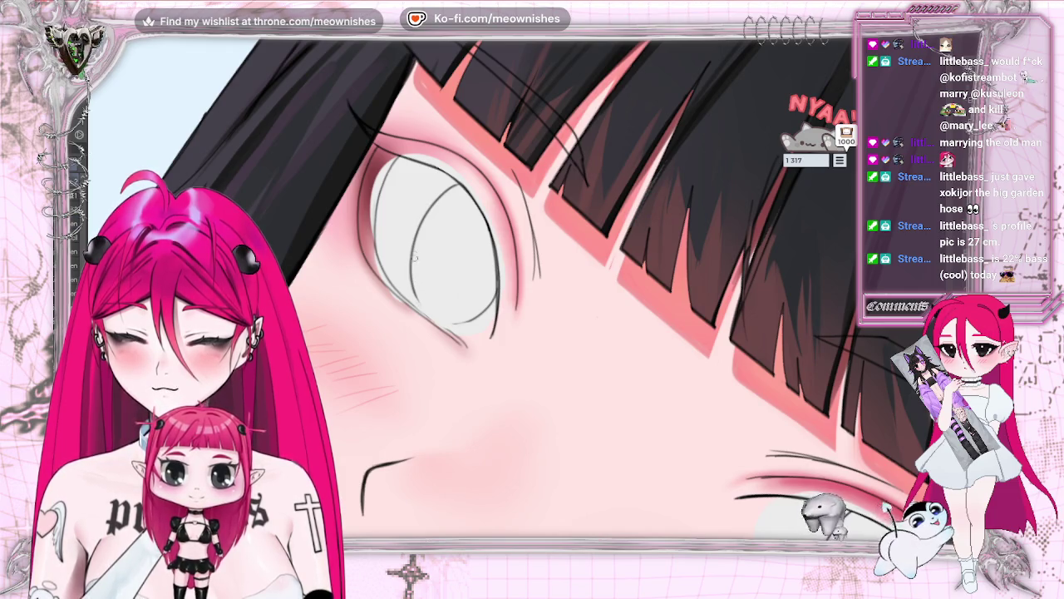
Redraw the iris's lower-left outline and close the eye's left edge in a mirrored, rotated view
key("ctrl+z")
mouse_move(413, 251)
left_mouse_down()
mouse_move(420, 298)
mouse_move(457, 326)
left_mouse_up()
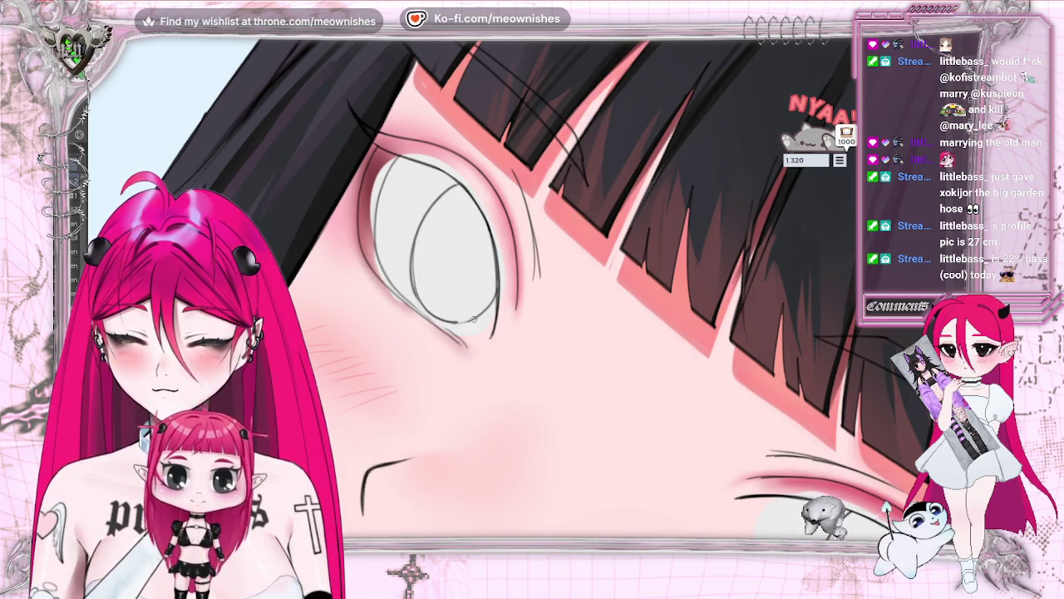
key("h")
key("-")
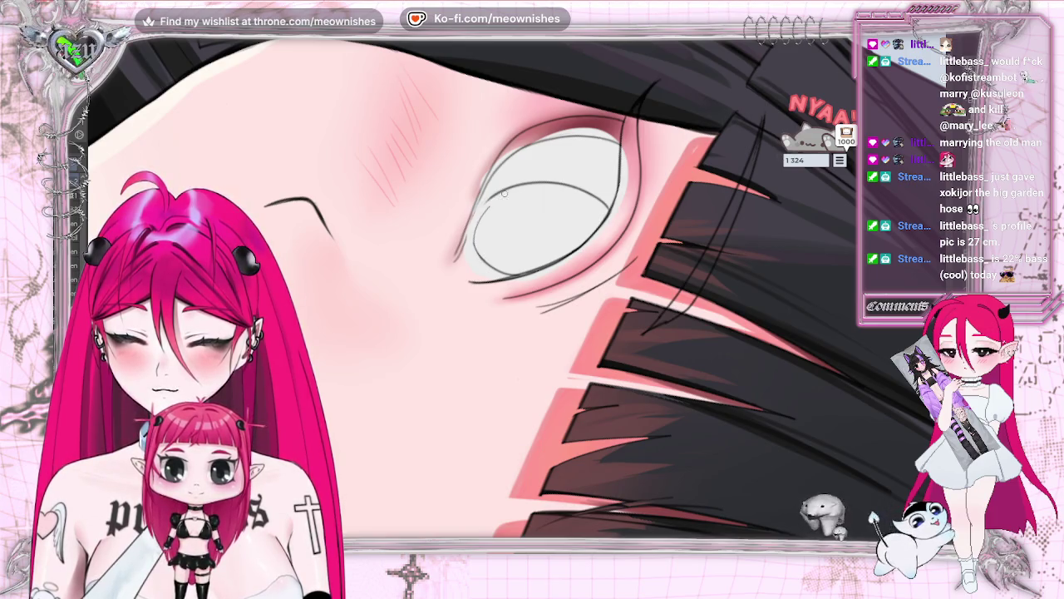
left_click_drag(470, 214, 478, 258)
left_click_drag(485, 200, 503, 273)
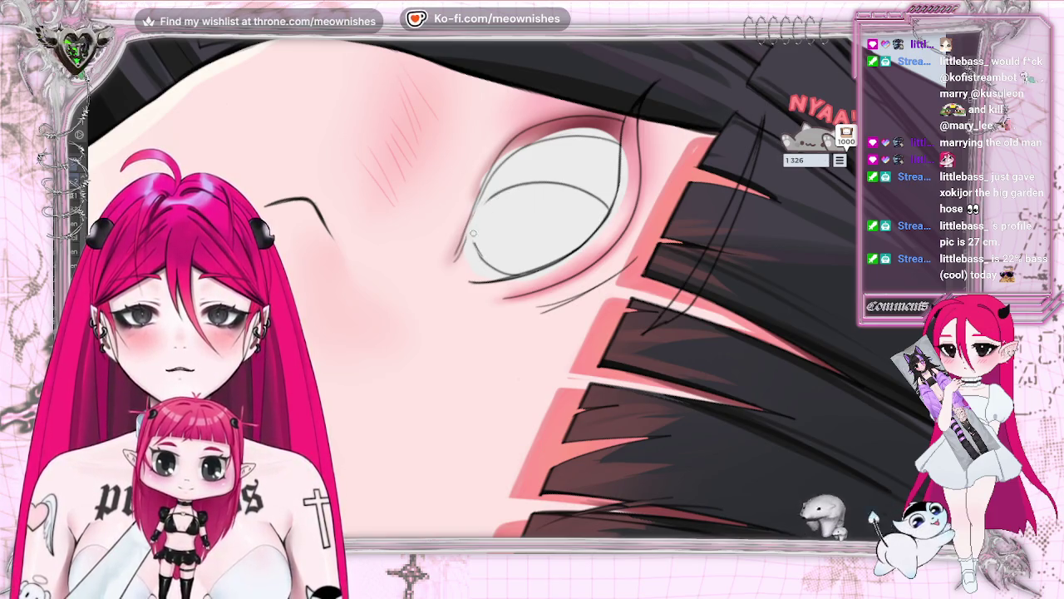
key("ctrl+0")
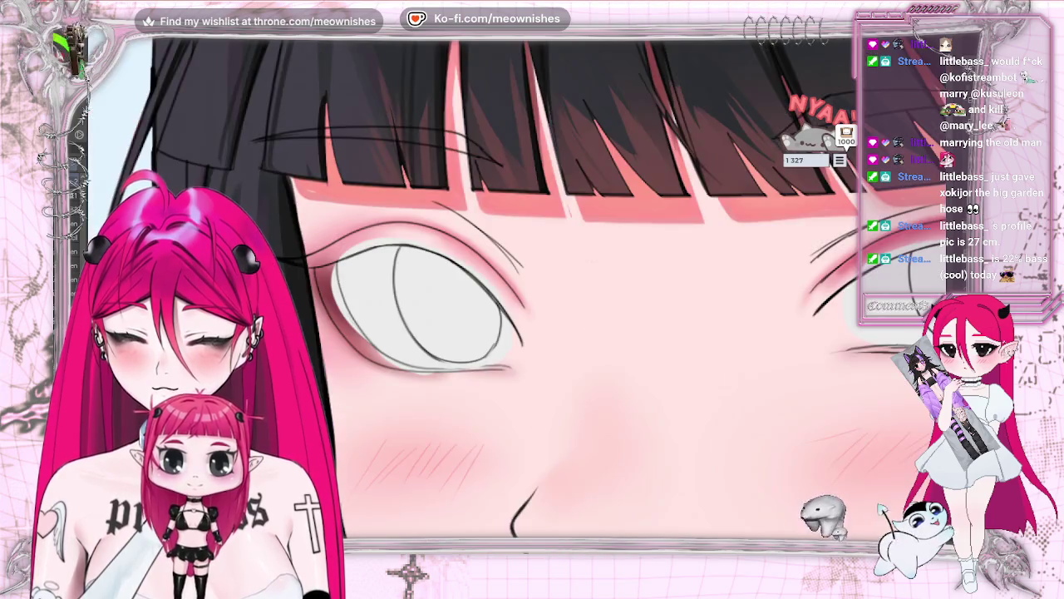
Touch up the sketch lines inside the eye in a mirrored, rotated view
key("h")
key("-")
key("-")
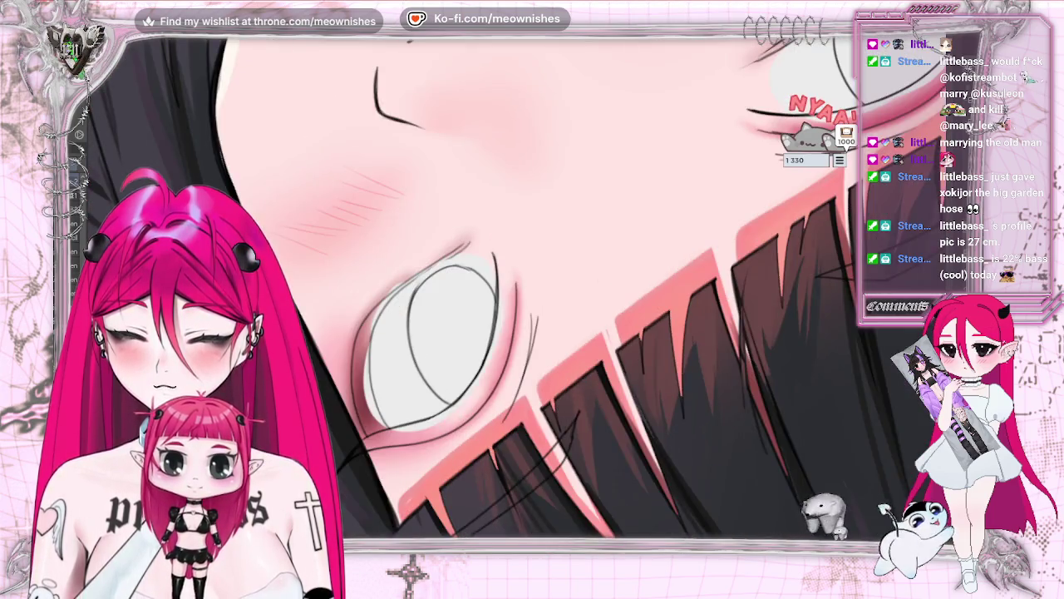
left_click_drag(412, 279, 466, 324)
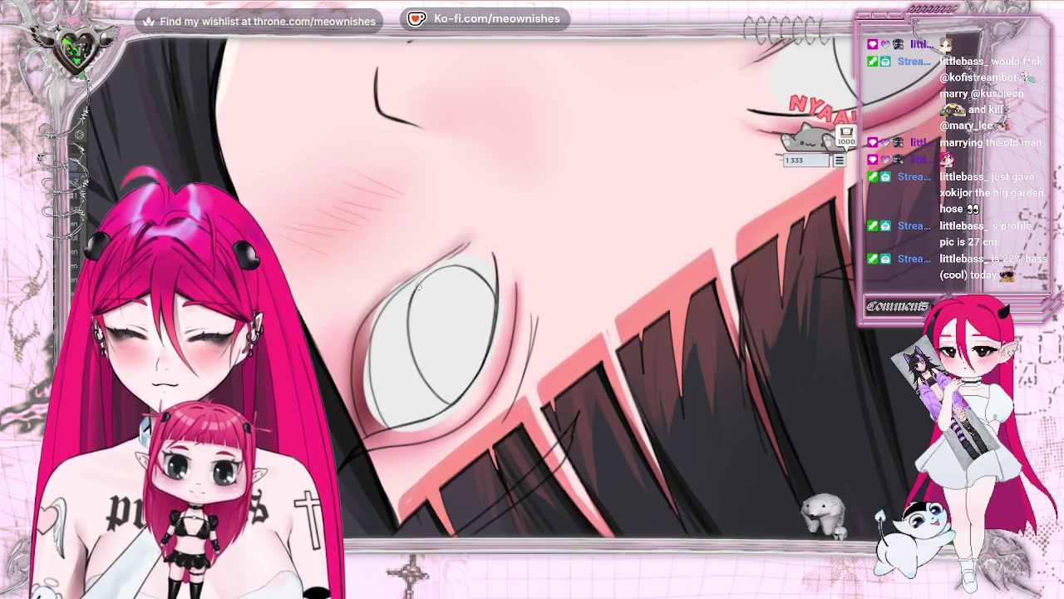
left_click_drag(459, 271, 464, 266)
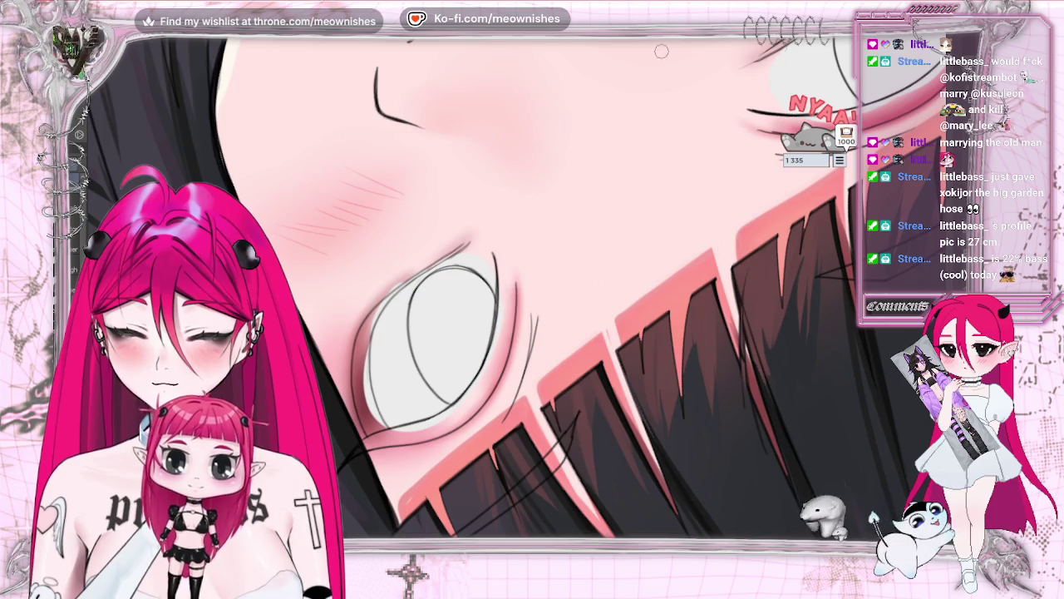
key("Delete")
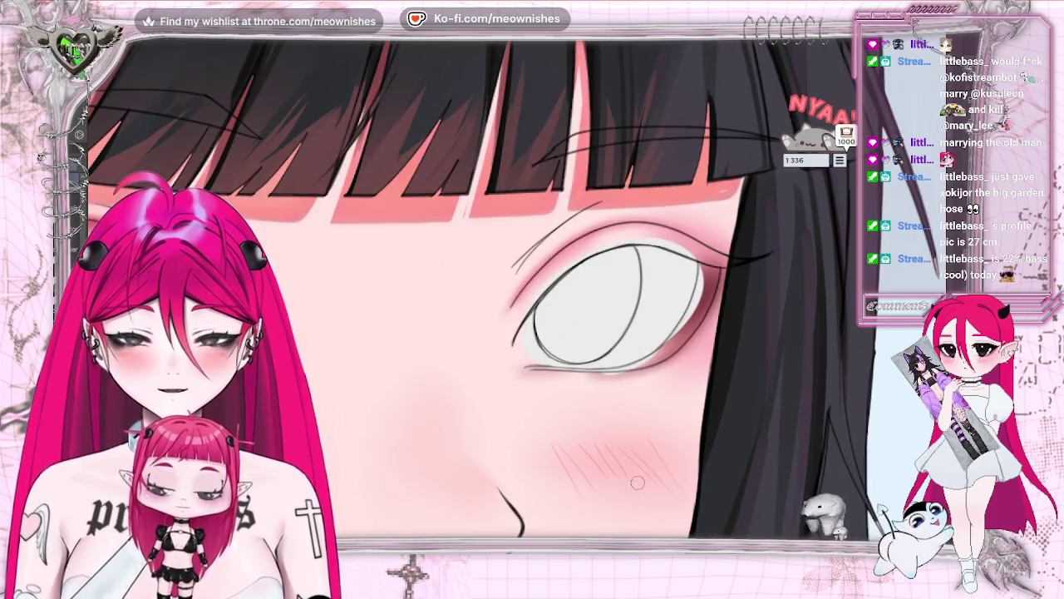
scroll(547, 341, "down", 2)
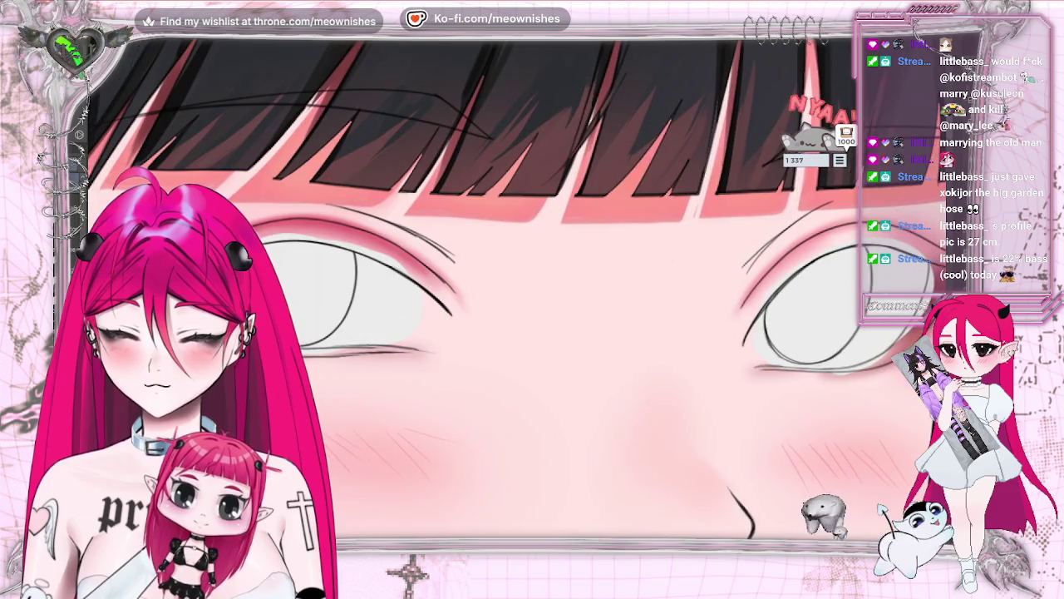
scroll(633, 326, "up", 3)
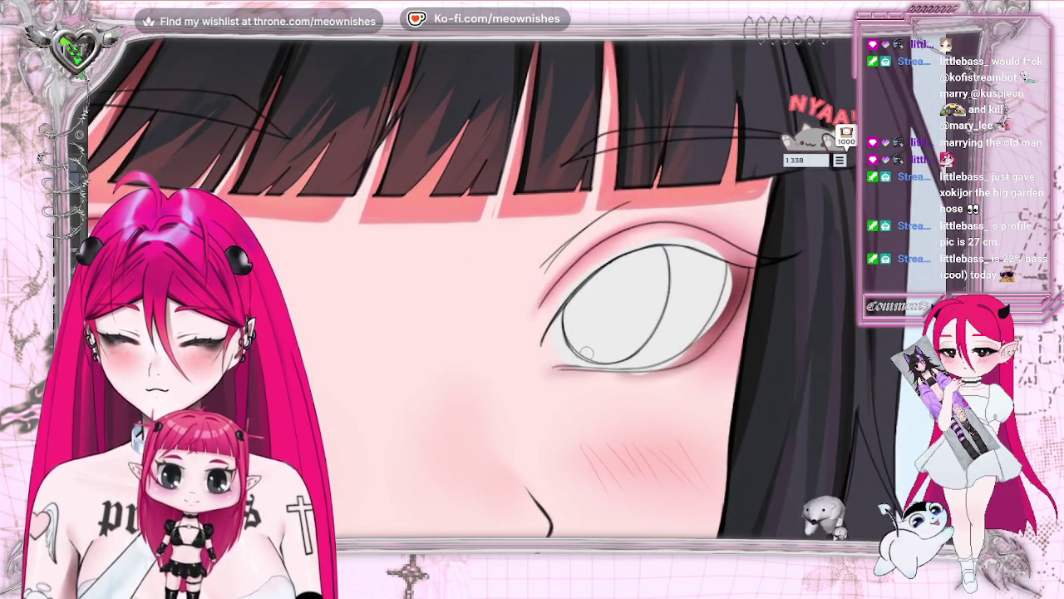
Refine the eye's lower edge and its lower-right line
left_click_drag(577, 342, 587, 359)
key("m")
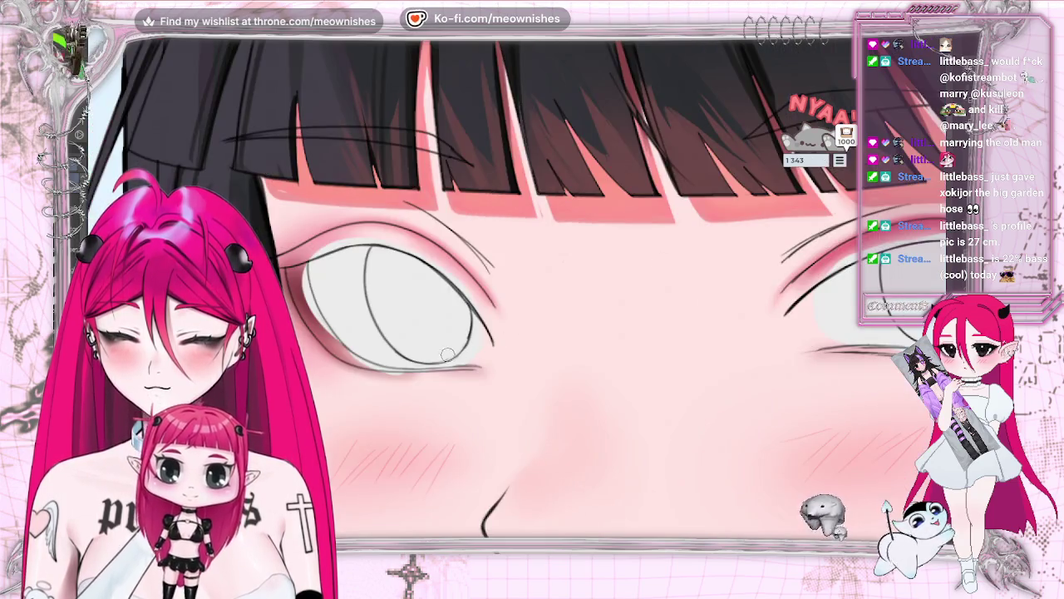
mouse_move(434, 360)
left_mouse_down()
mouse_move(463, 349)
mouse_move(481, 366)
left_mouse_up()
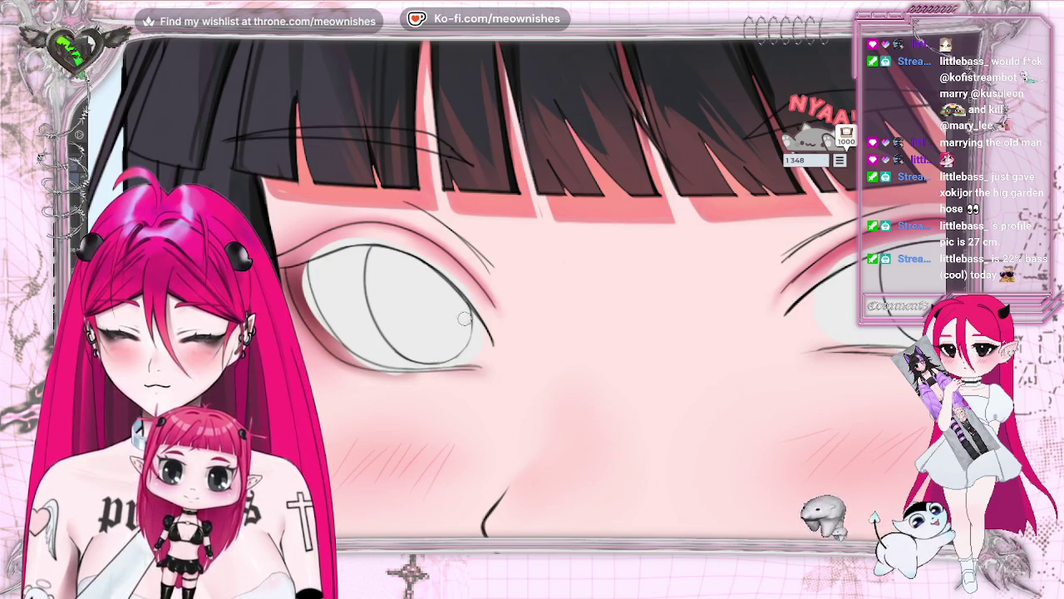
key("End")
key("End")
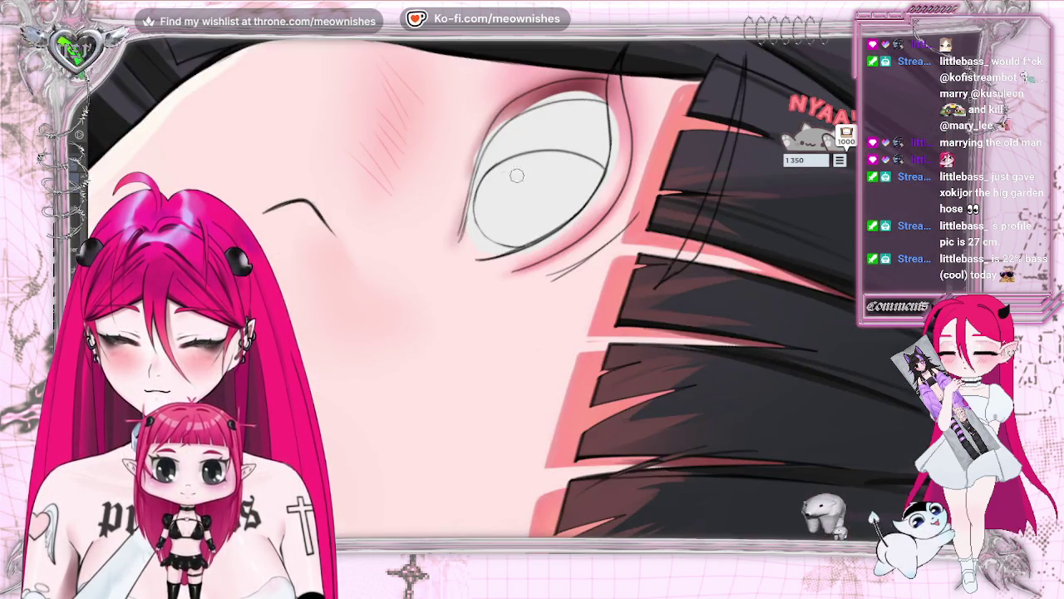
left_click(474, 195)
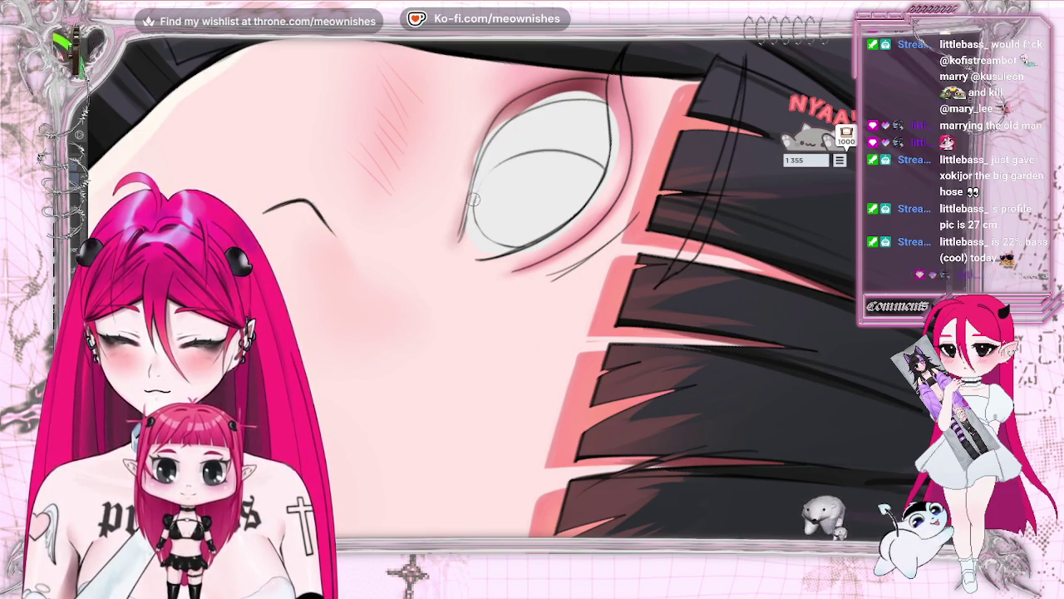
Strengthen the eye's left and upper-left outline, then return the view upright
left_click_drag(472, 206, 491, 168)
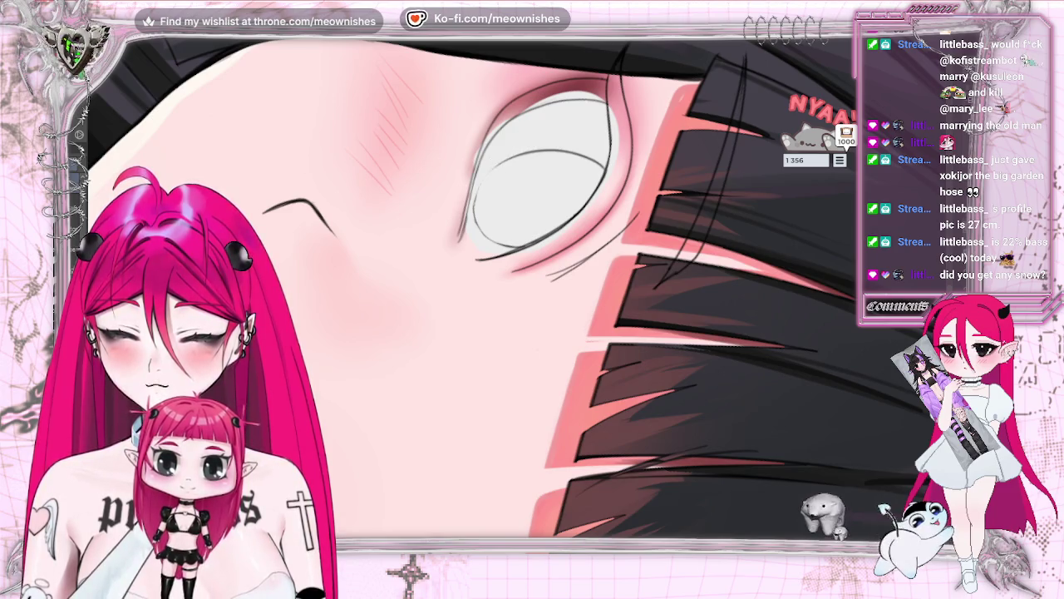
left_click_drag(479, 174, 500, 164)
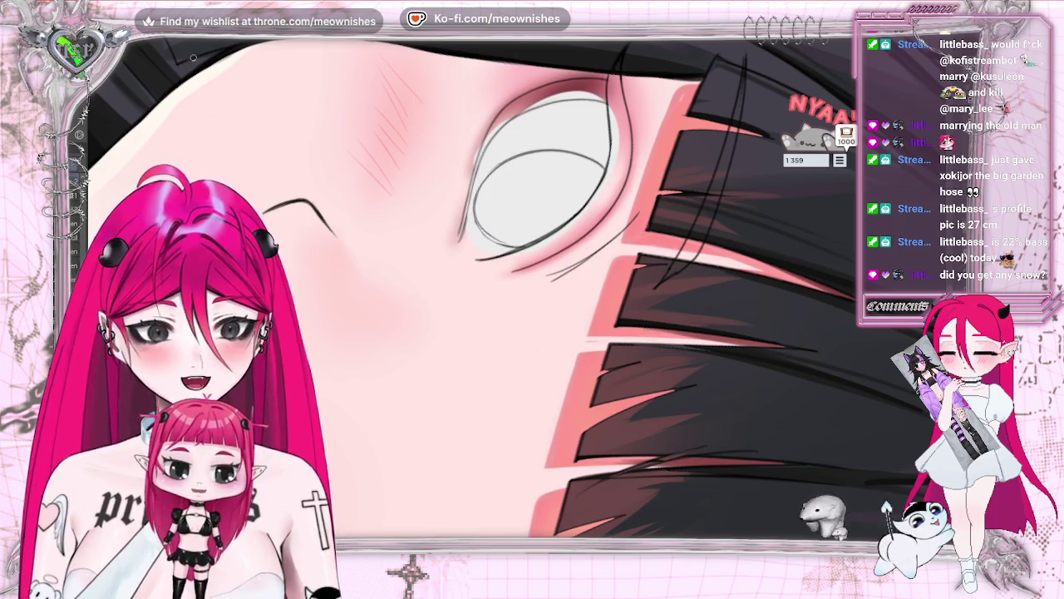
left_click_drag(477, 219, 489, 177)
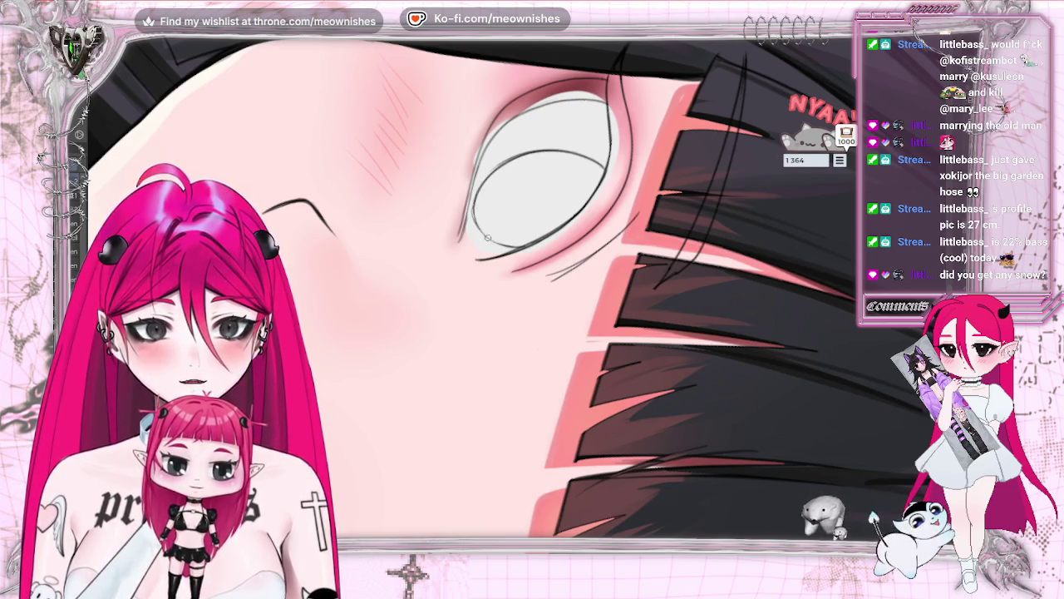
mouse_move(499, 242)
left_mouse_down()
mouse_move(472, 208)
mouse_move(478, 231)
left_mouse_up()
mouse_move(481, 183)
left_mouse_down()
mouse_move(476, 196)
mouse_move(499, 155)
mouse_move(521, 148)
mouse_move(479, 187)
mouse_move(487, 221)
left_mouse_up()
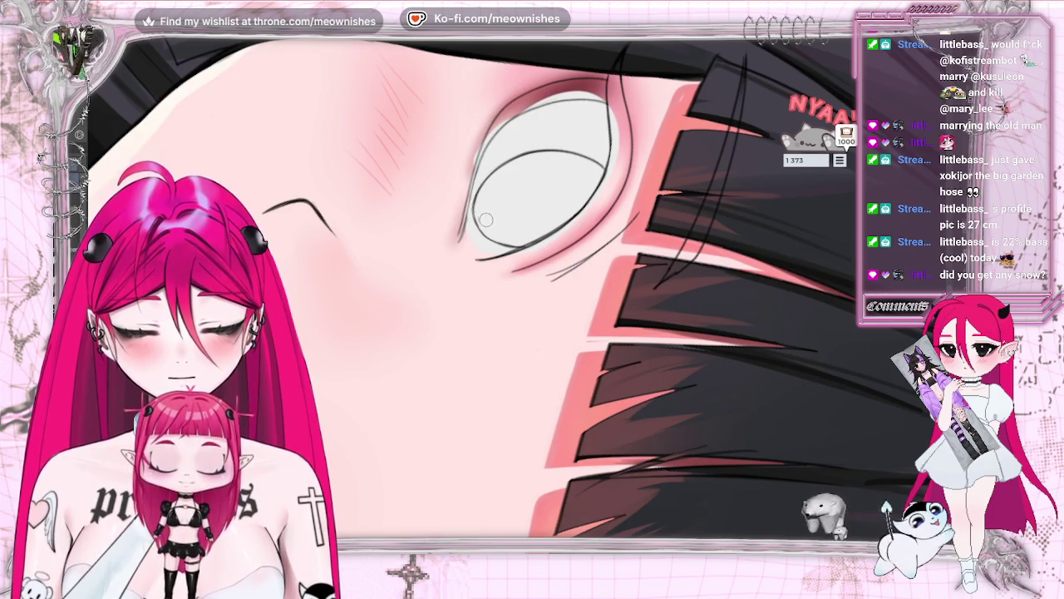
key("Home")
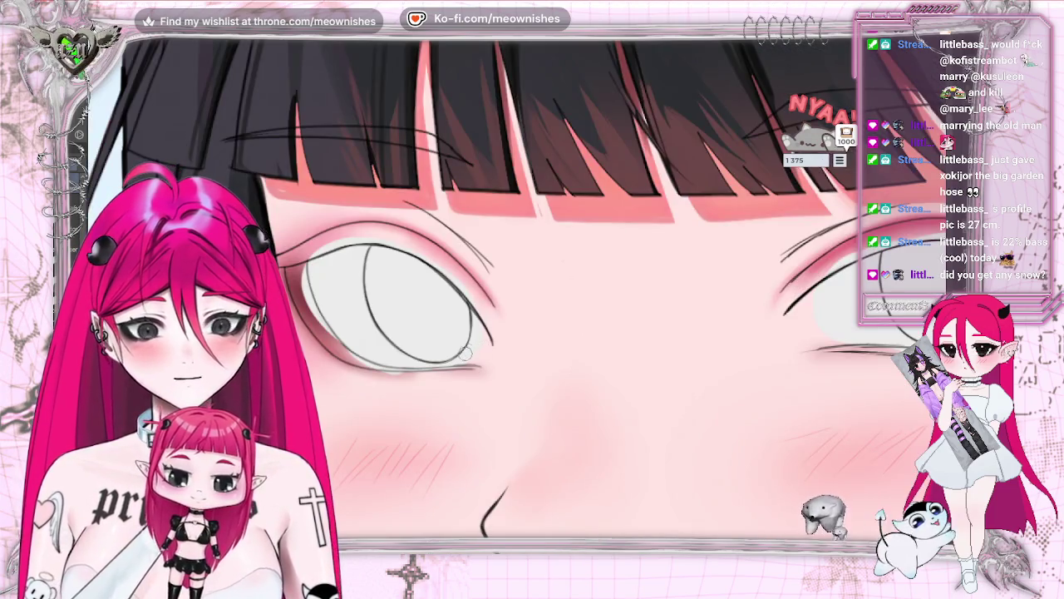
Refine the eye's lower-right outline with several short strokes
mouse_move(473, 321)
left_mouse_down()
mouse_move(463, 353)
mouse_move(469, 306)
mouse_move(459, 359)
left_mouse_up()
left_click_drag(470, 331, 456, 357)
left_click_drag(478, 306, 471, 321)
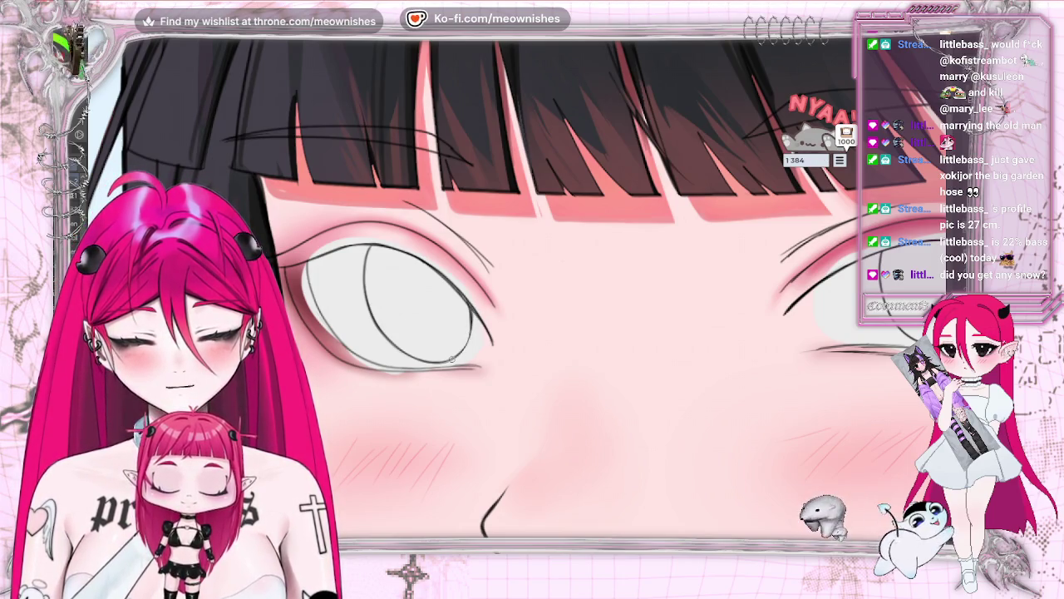
left_click_drag(471, 308, 456, 356)
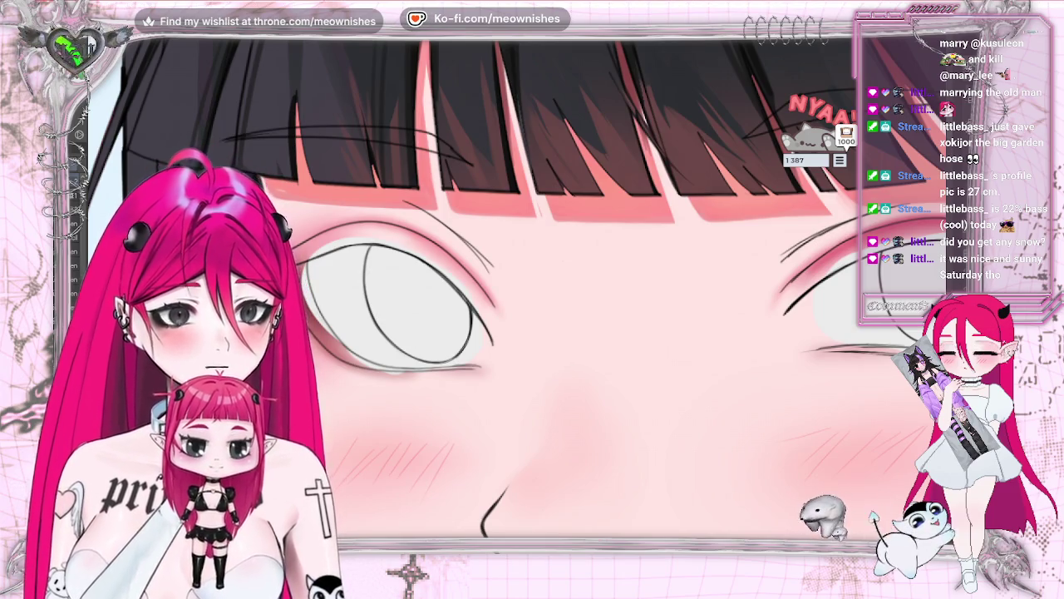
Restore grey shading on the upper eyelids and lower rim, then fill the right iris black
key("h")
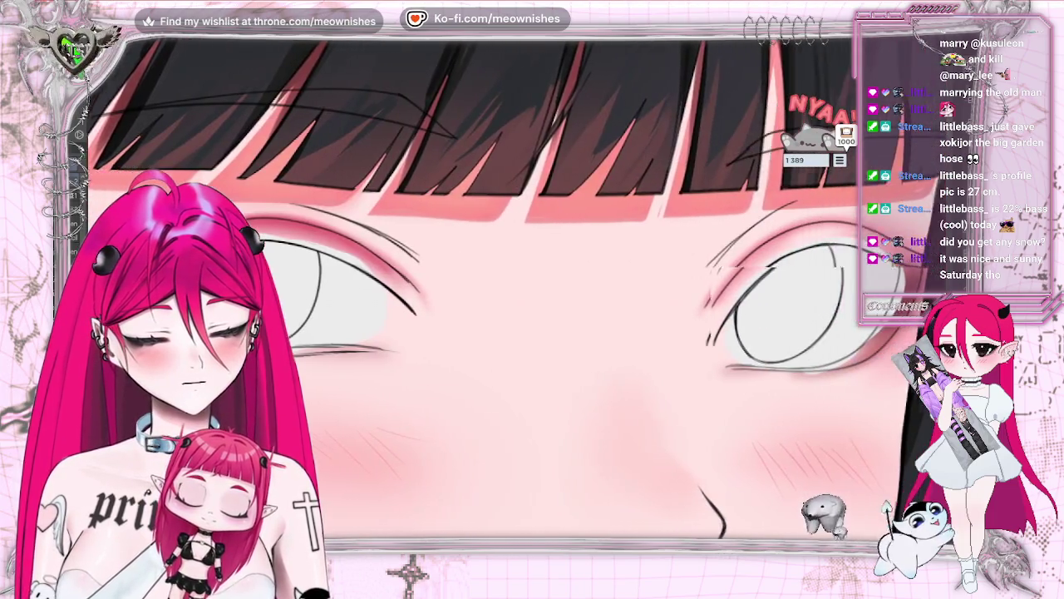
left_click_drag(707, 288, 841, 288)
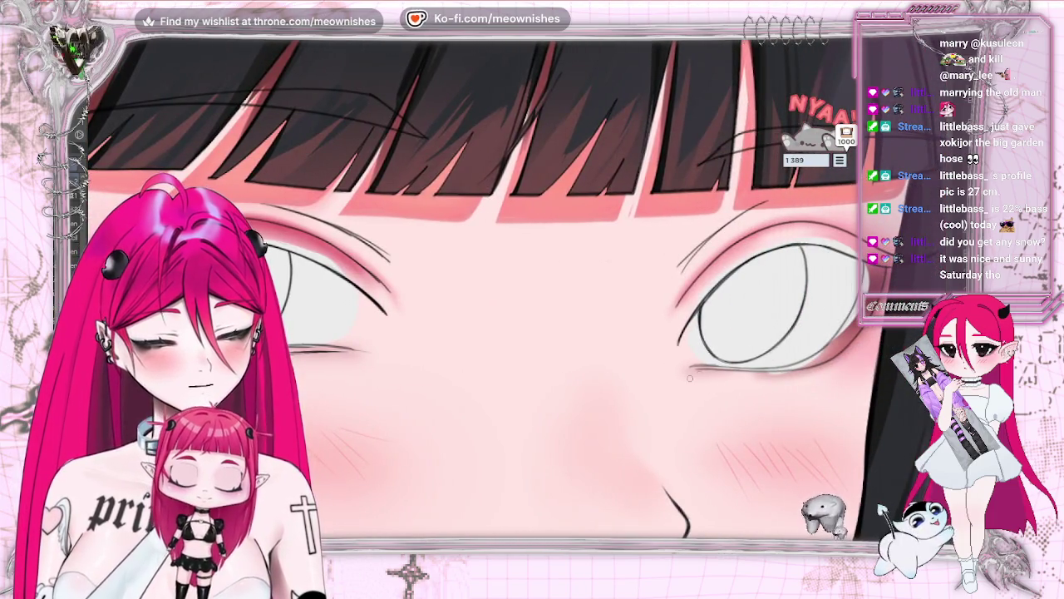
key("ctrl+z")
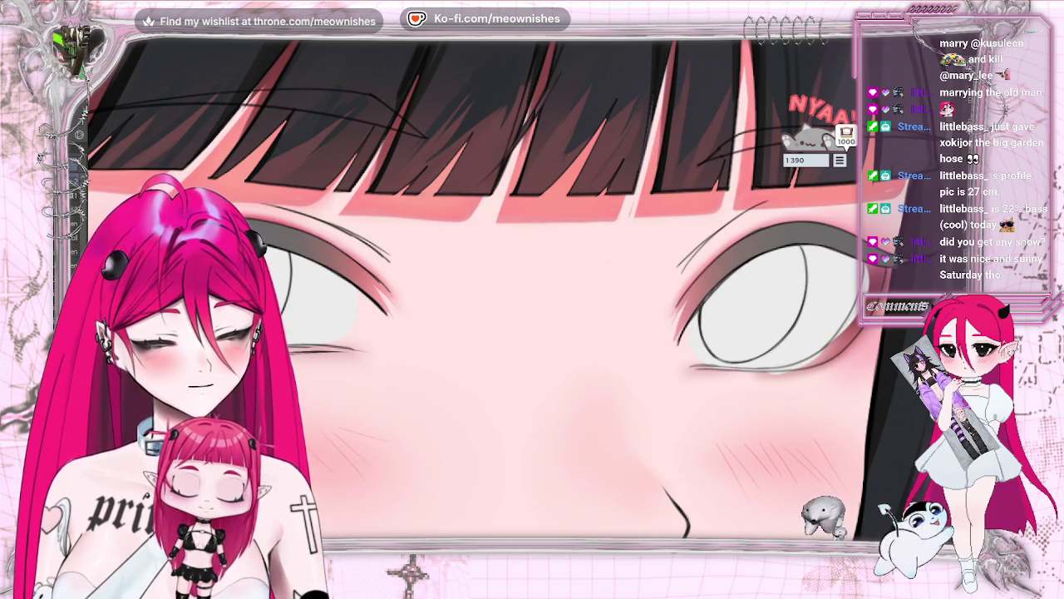
key("ctrl+z")
key("ctrl+z")
key("ctrl+z")
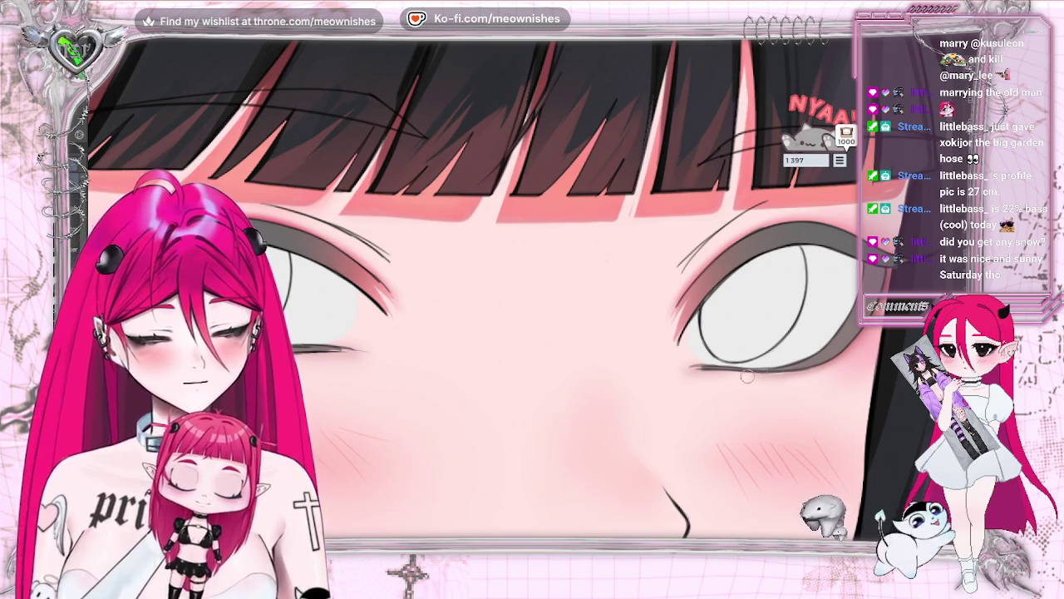
left_click_drag(773, 376, 707, 371)
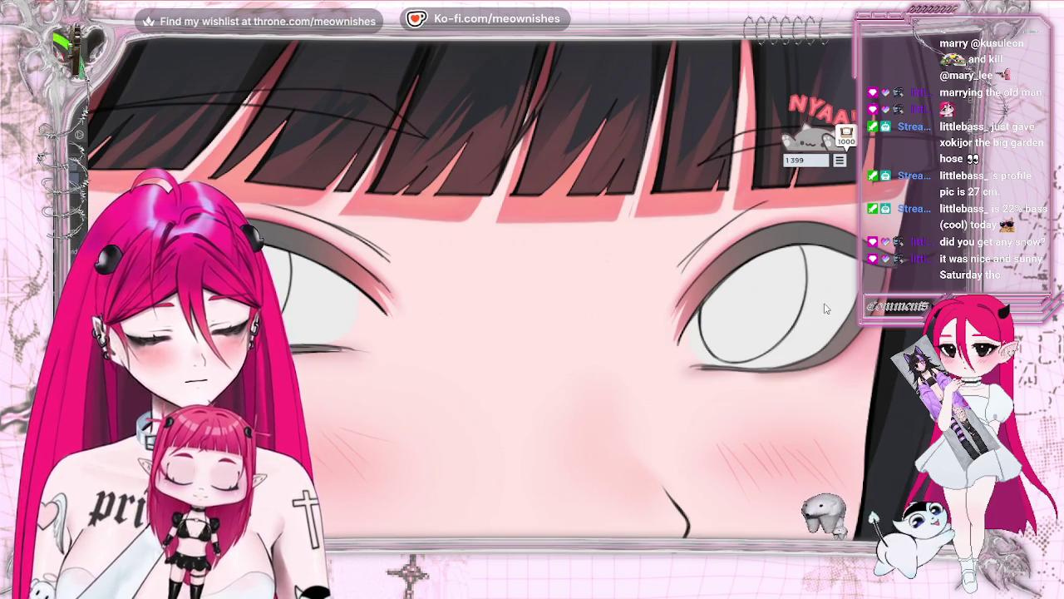
left_click(752, 307)
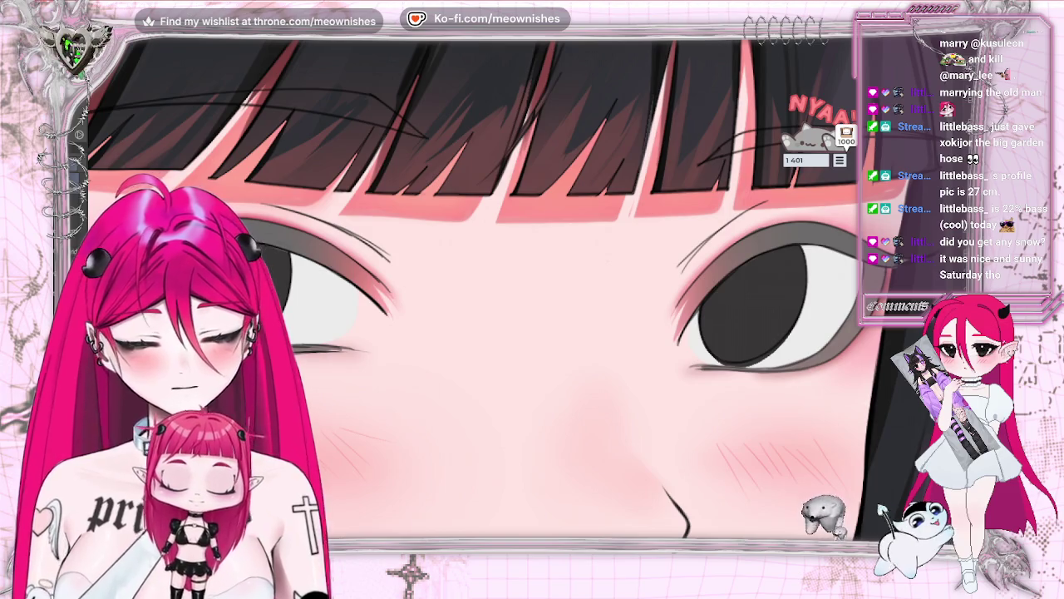
left_click_drag(720, 366, 790, 334)
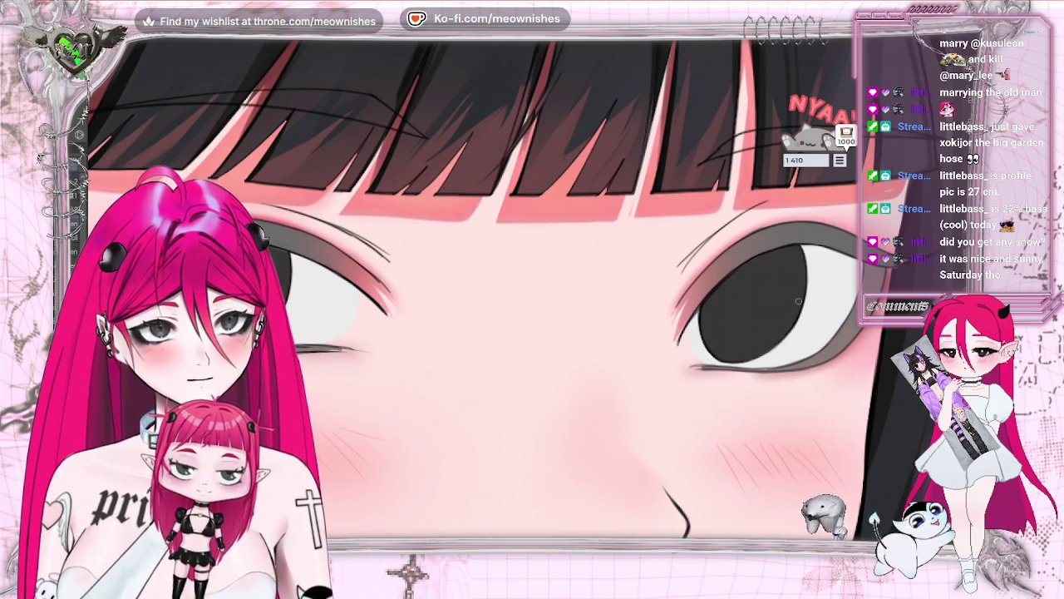
scroll(533, 291, "down", 2)
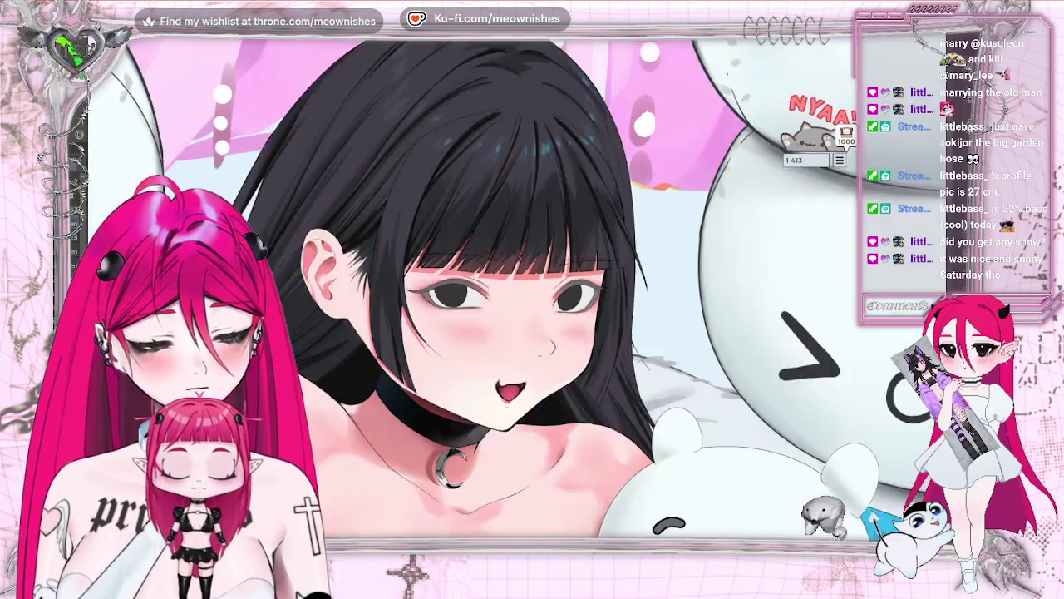
scroll(532, 291, "down", 2)
scroll(533, 291, "down", 2)
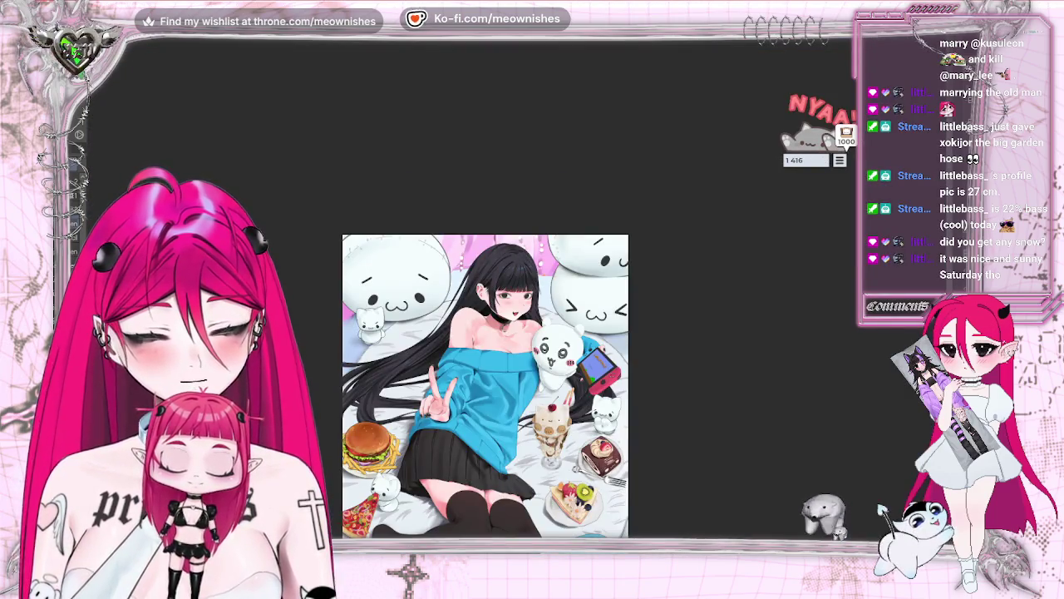
key("h")
key("h")
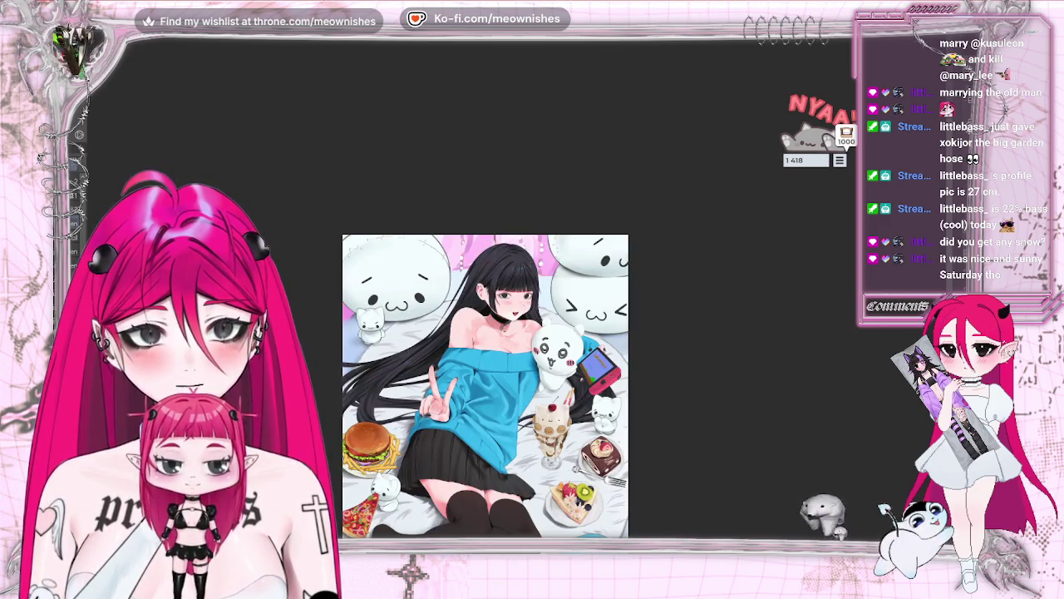
scroll(499, 300, "up", 2)
scroll(498, 299, "up", 3)
scroll(499, 299, "up", 2)
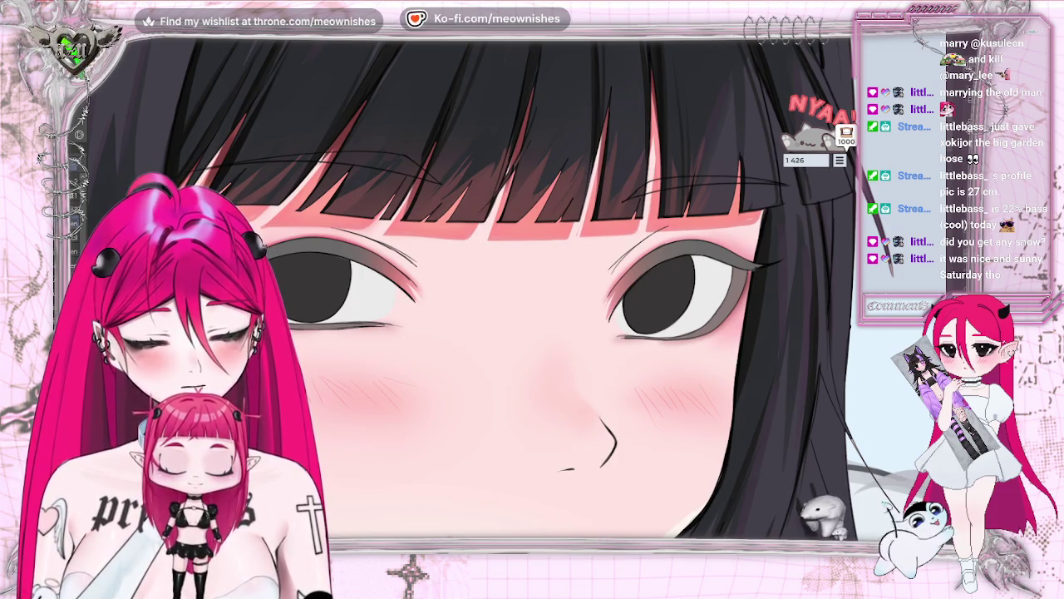
Remove the black iris fill from both eyes, toggling undo/redo to compare
key("ctrl+z")
key("ctrl+y")
key("ctrl+z")
key("ctrl+y")
key("ctrl+z")
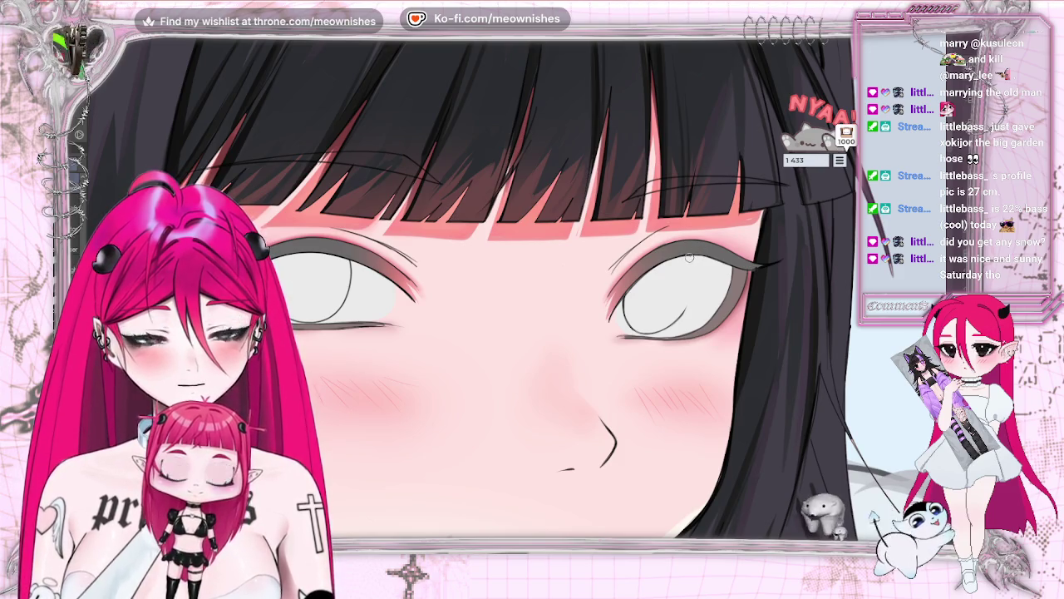
key("ctrl+z")
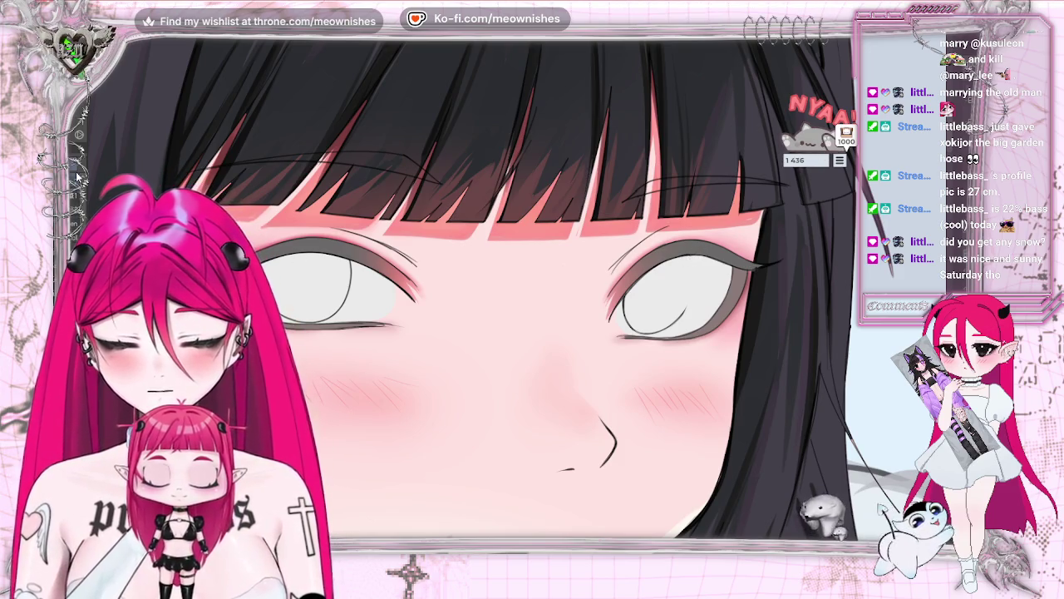
key("ctrl+y")
Draw a curved guide line across the eye white in a rotated, zoomed view
key("shift+space")
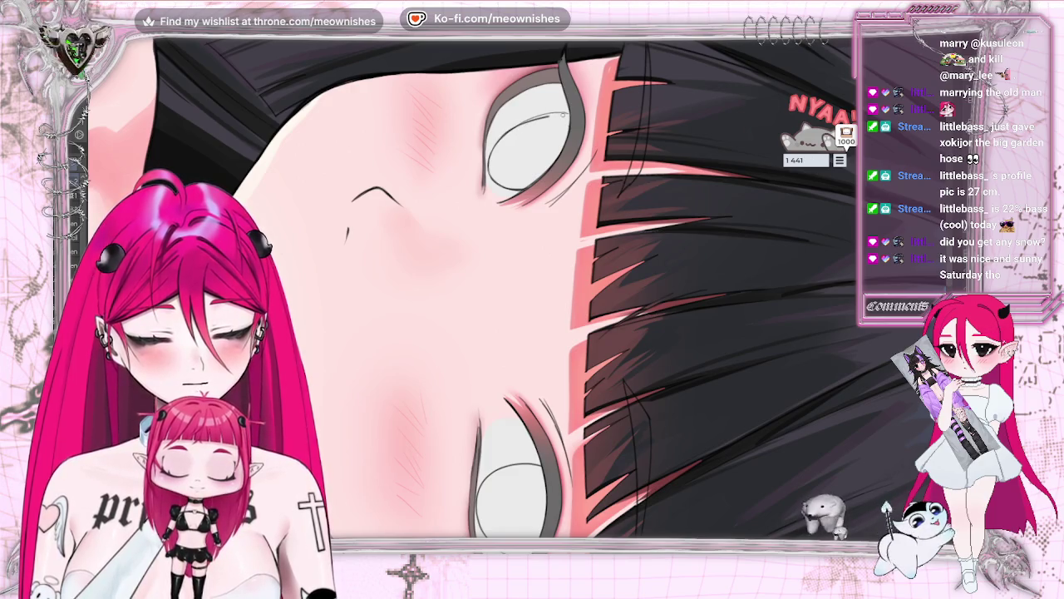
left_click_drag(571, 114, 504, 135)
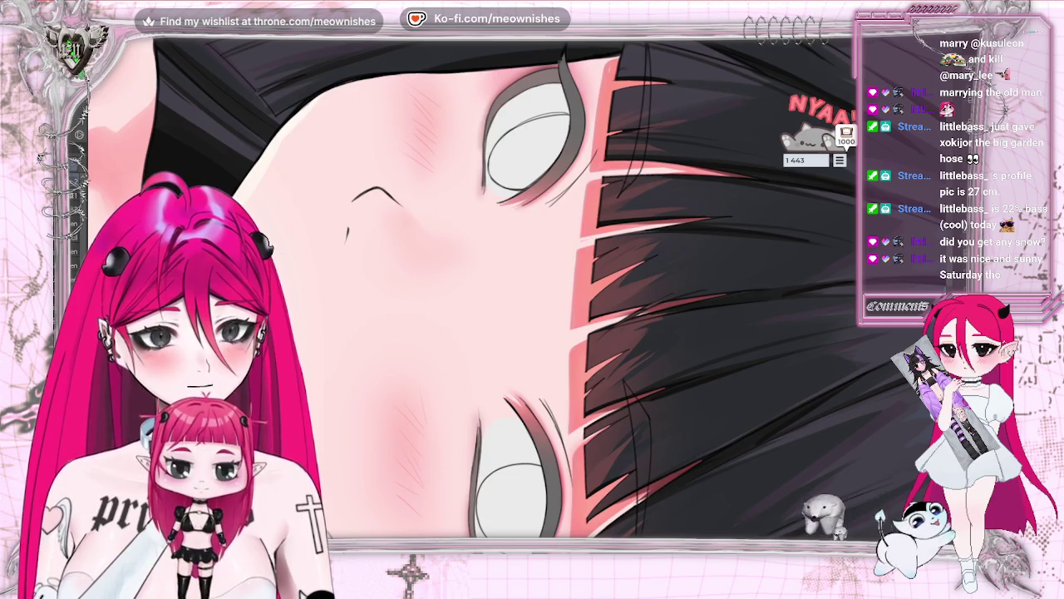
key("ctrl+plus")
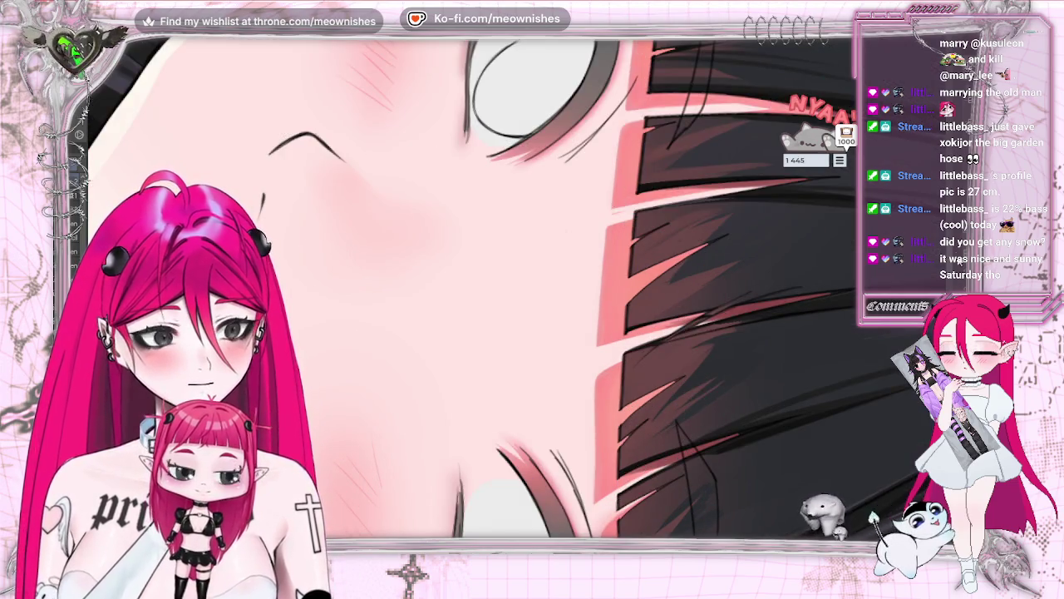
scroll(509, 287, "up", 2)
left_click_drag(479, 204, 594, 148)
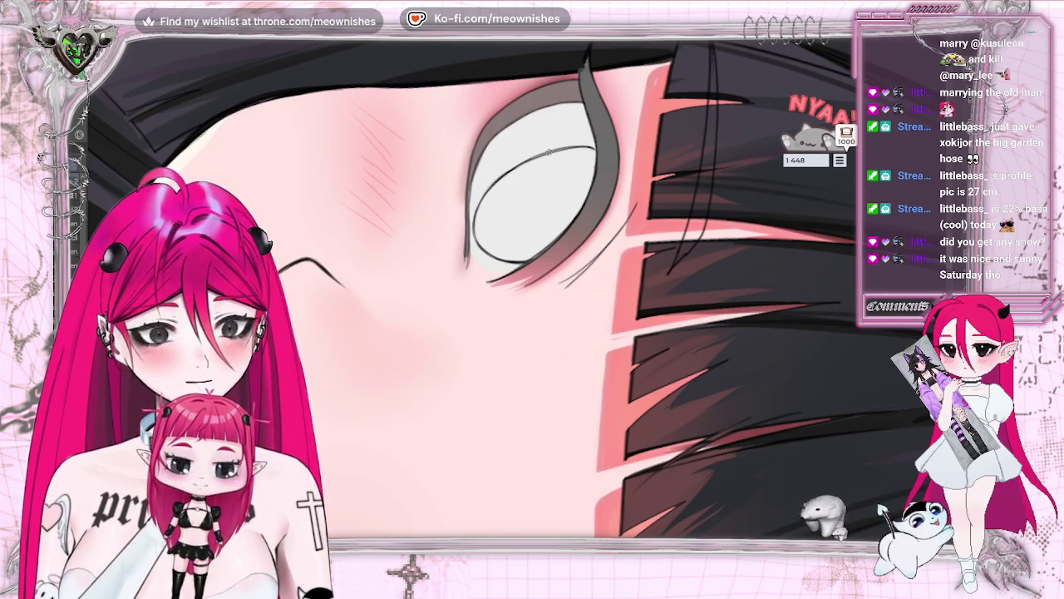
left_click(549, 154)
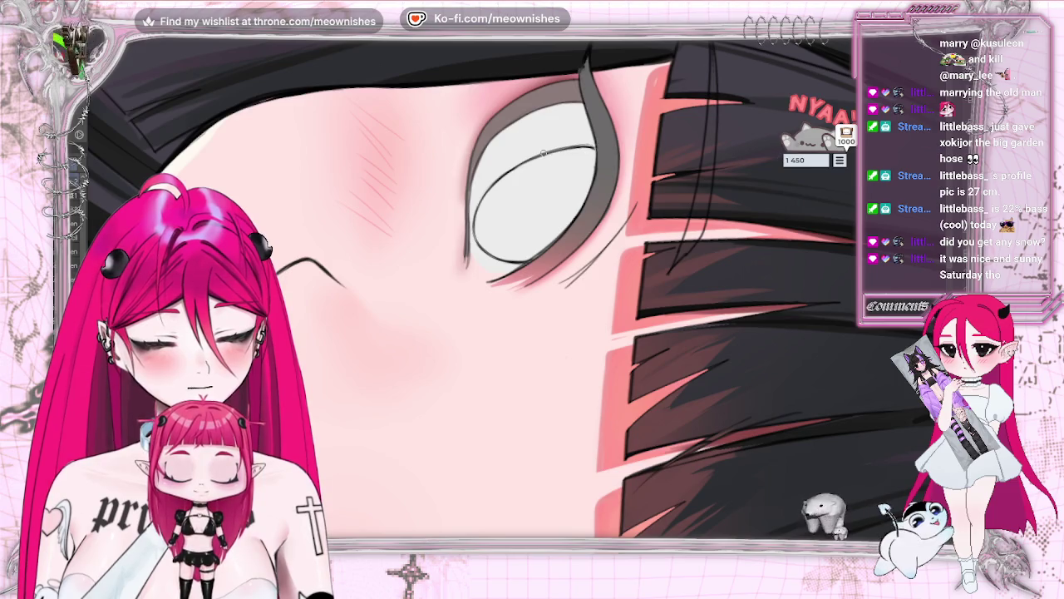
left_click(588, 148)
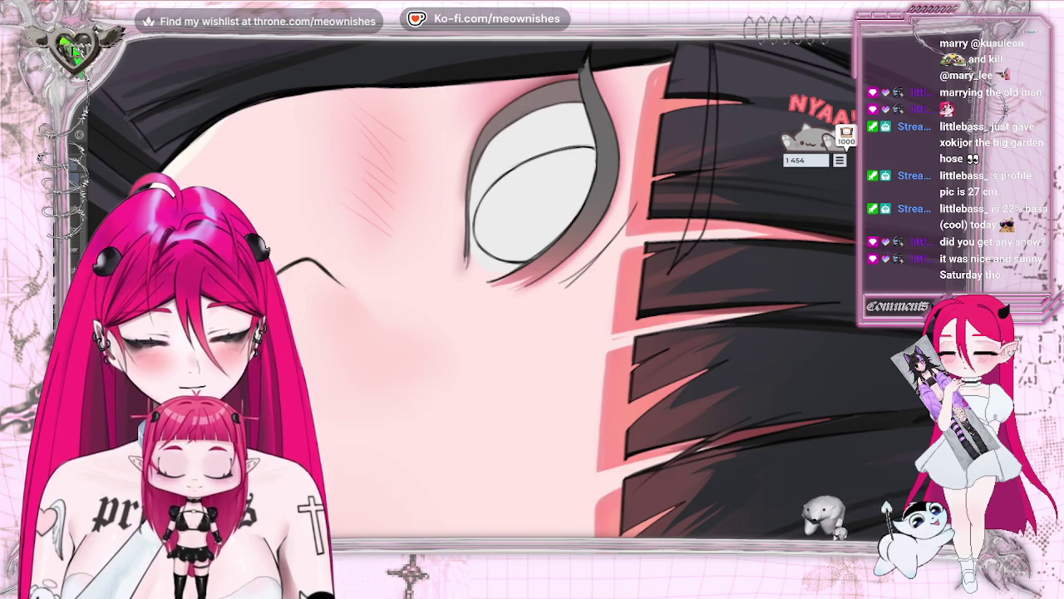
Reset the view upright, mirror it, and zoom out to check the whole illustration
key("ctrl+0")
key("h")
left_click(668, 236)
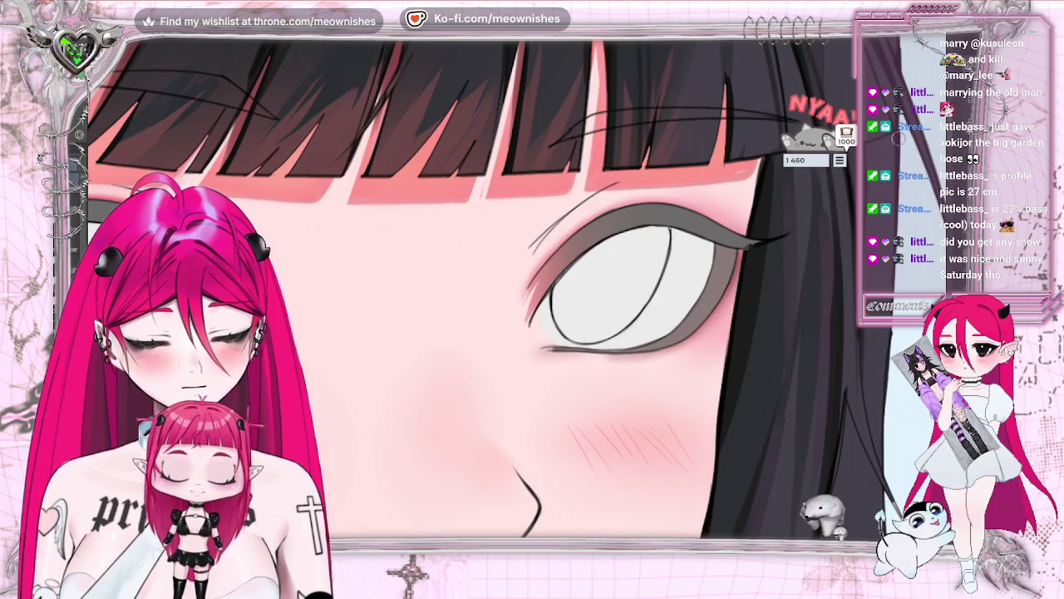
key("ctrl+minus")
key("ctrl+minus")
key("ctrl+minus")
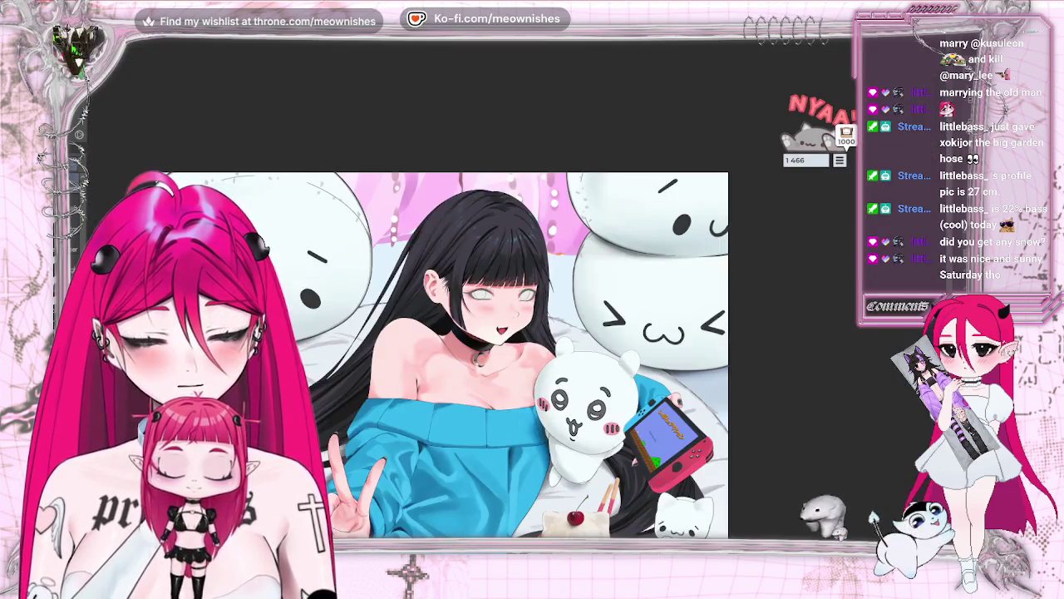
Fill the iris with dark colour, then shade the iris top with a smaller brush
key("ctrl+plus")
key("ctrl+plus")
key("ctrl+plus")
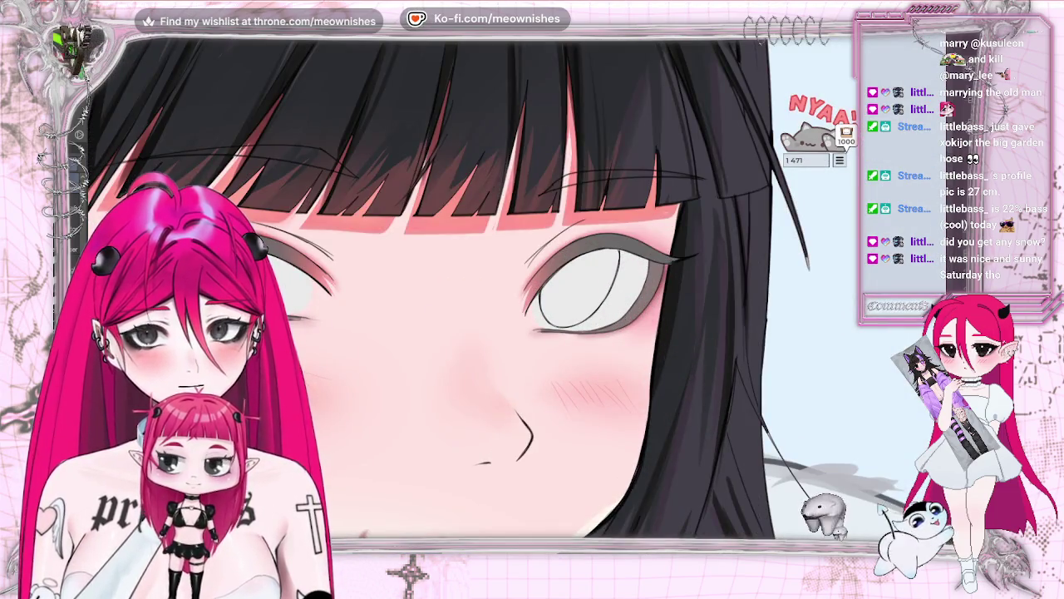
left_click(566, 299)
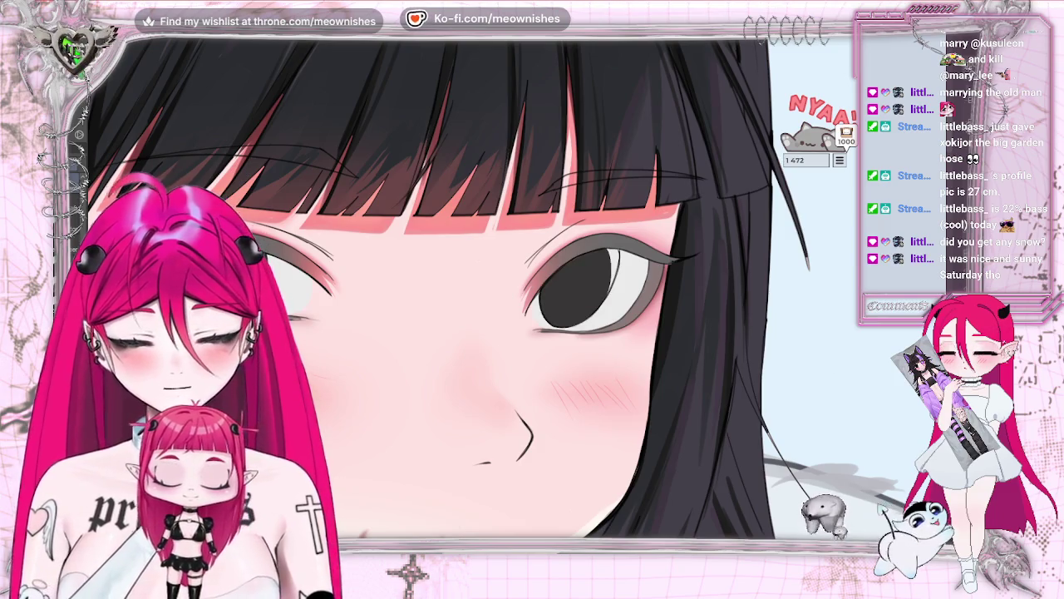
key("bracketright")
key("bracketright")
key("bracketleft")
key("bracketleft")
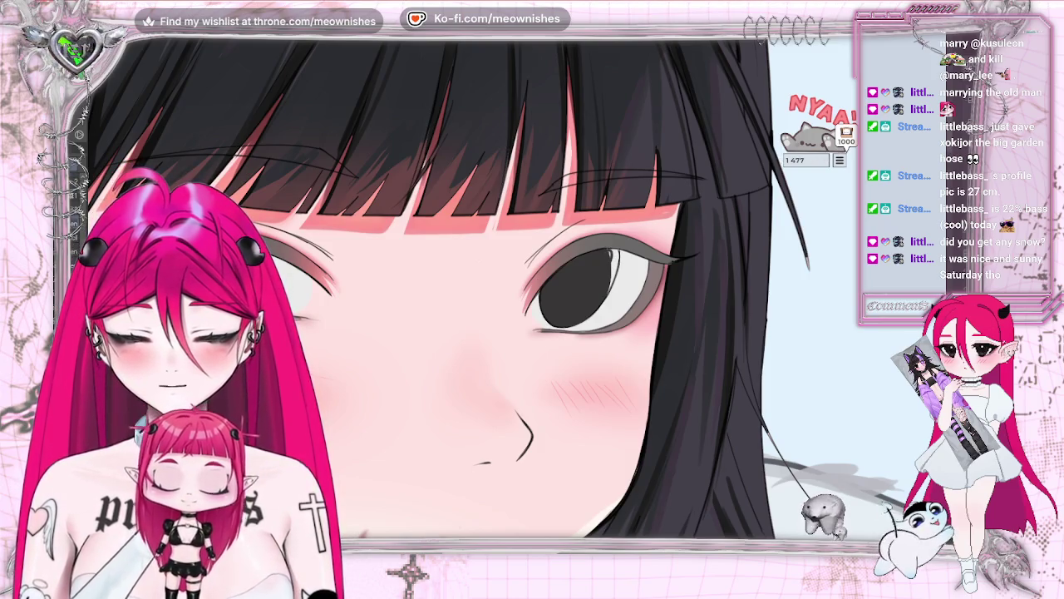
left_click(592, 295)
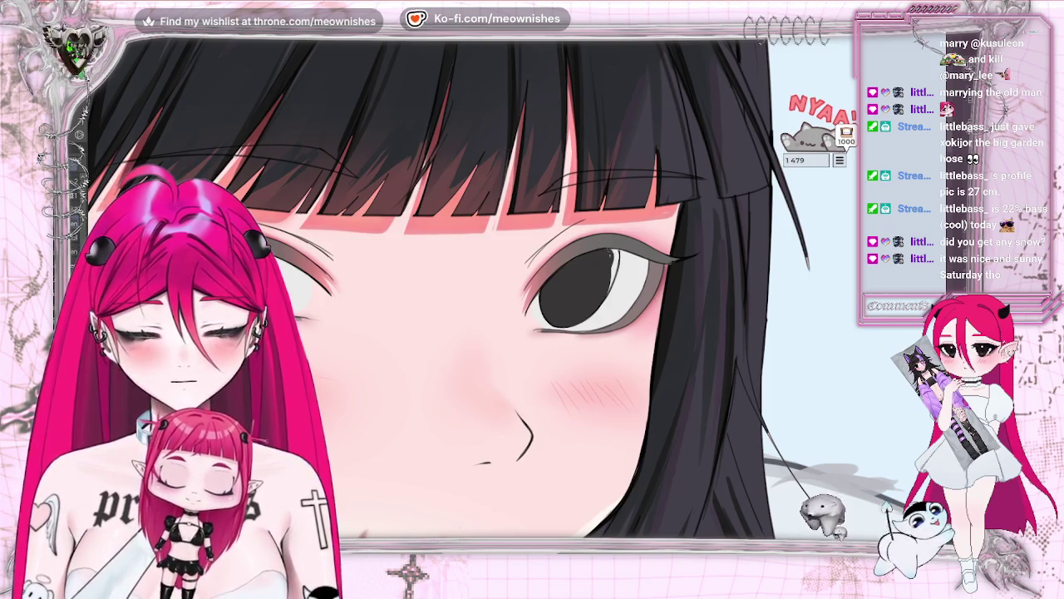
left_click(607, 256)
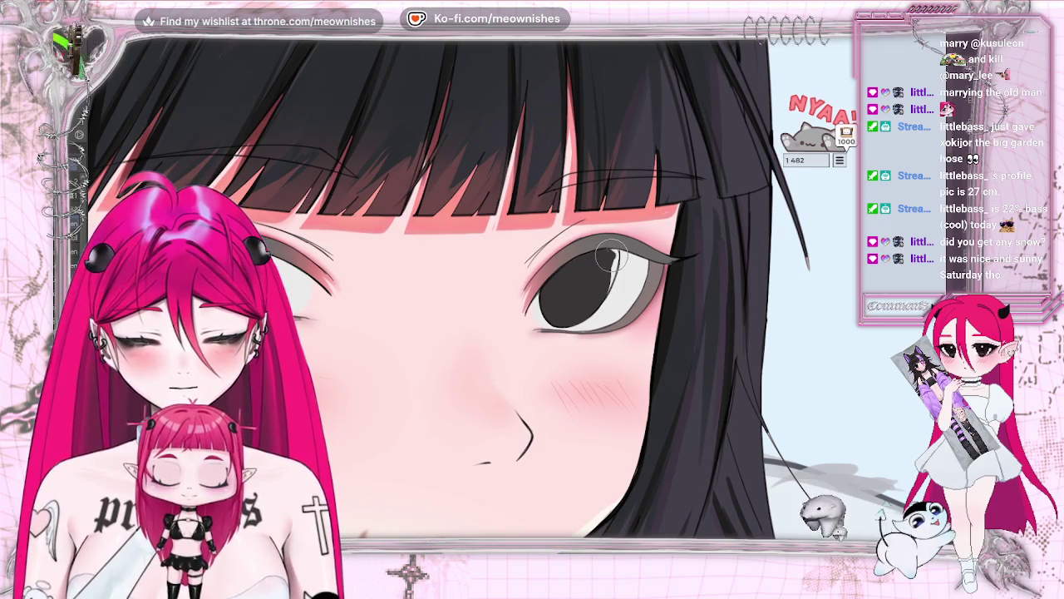
mouse_move(610, 257)
left_mouse_down()
mouse_move(599, 298)
mouse_move(611, 283)
left_mouse_up()
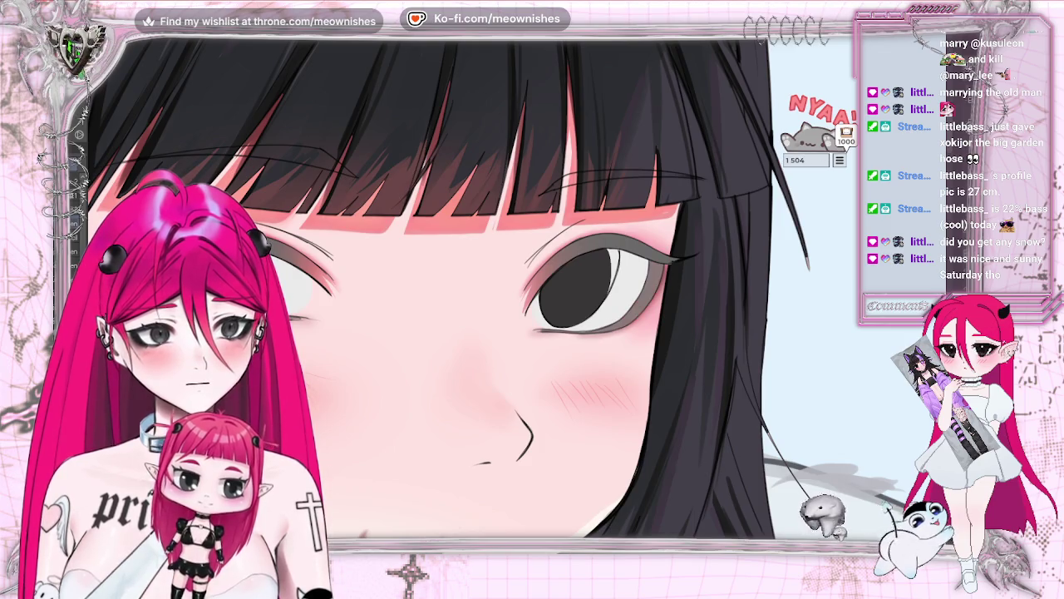
key("ctrl+z")
key("ctrl+y")
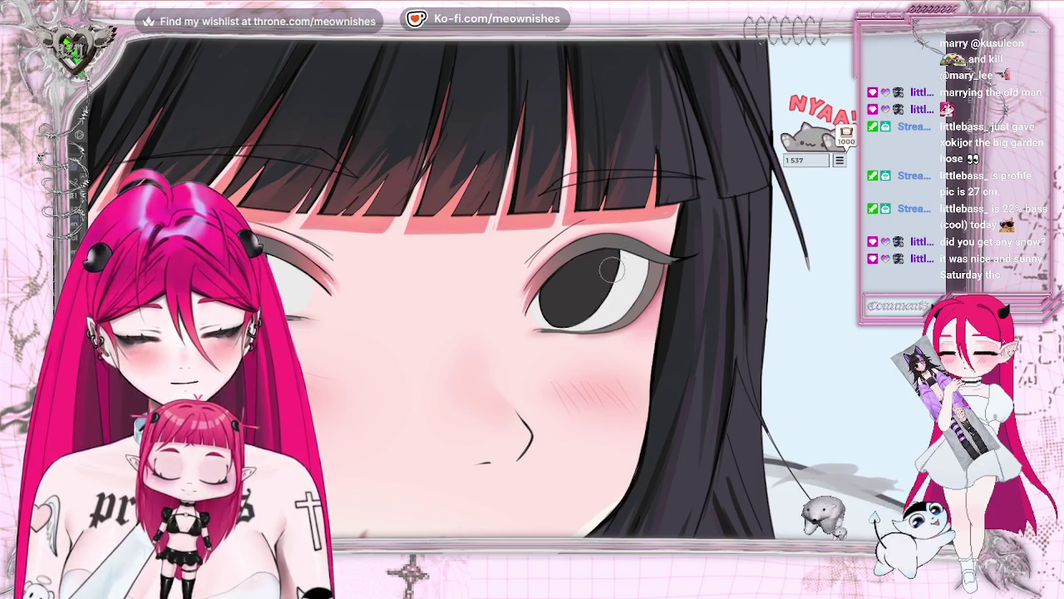
Review the full illustration in a mirrored view, then lasso the eyebrow above the right eye
scroll(588, 311, "down", 2)
key("ctrl+0")
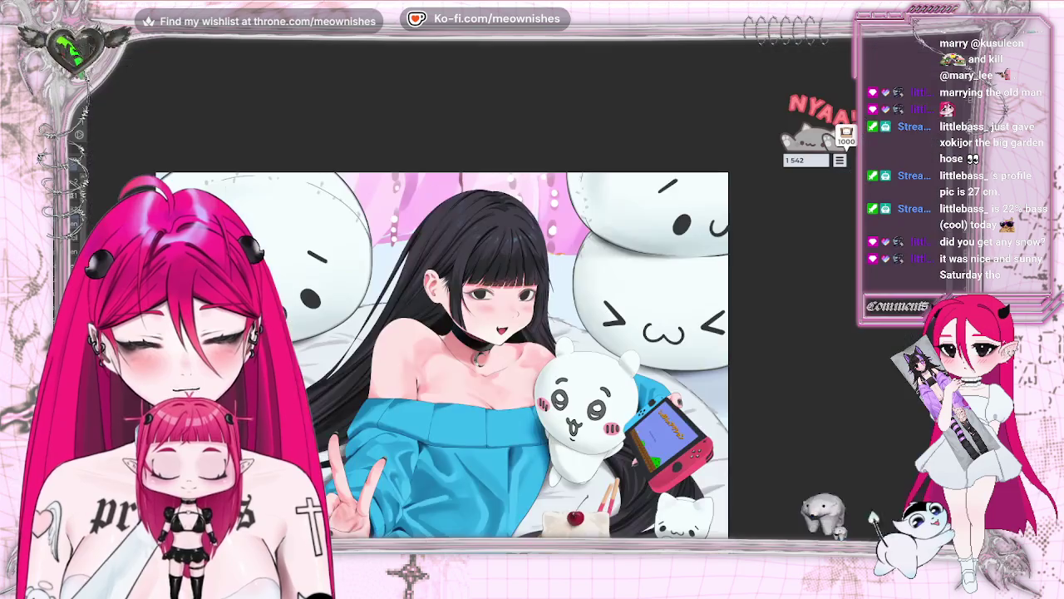
scroll(519, 297, "down", 2)
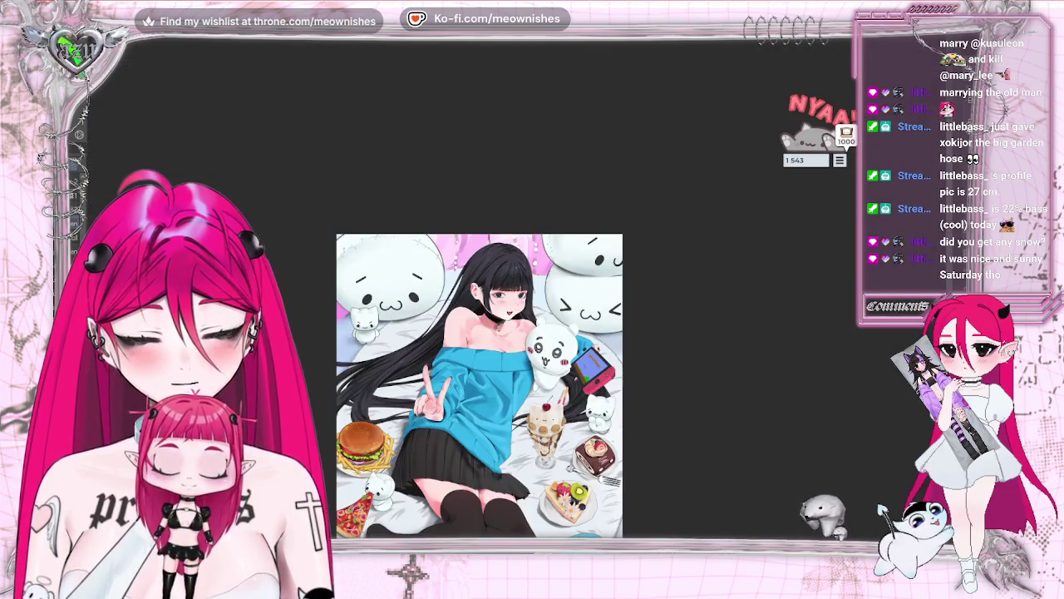
key("m")
key("m")
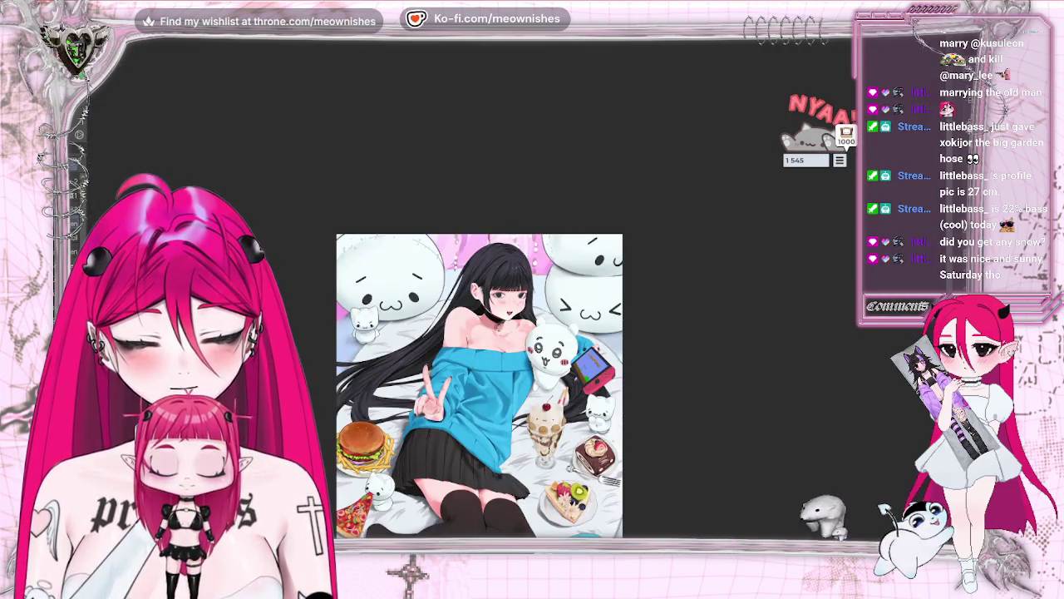
scroll(479, 366, "down", 2)
scroll(479, 366, "up", 2)
scroll(491, 300, "up", 4)
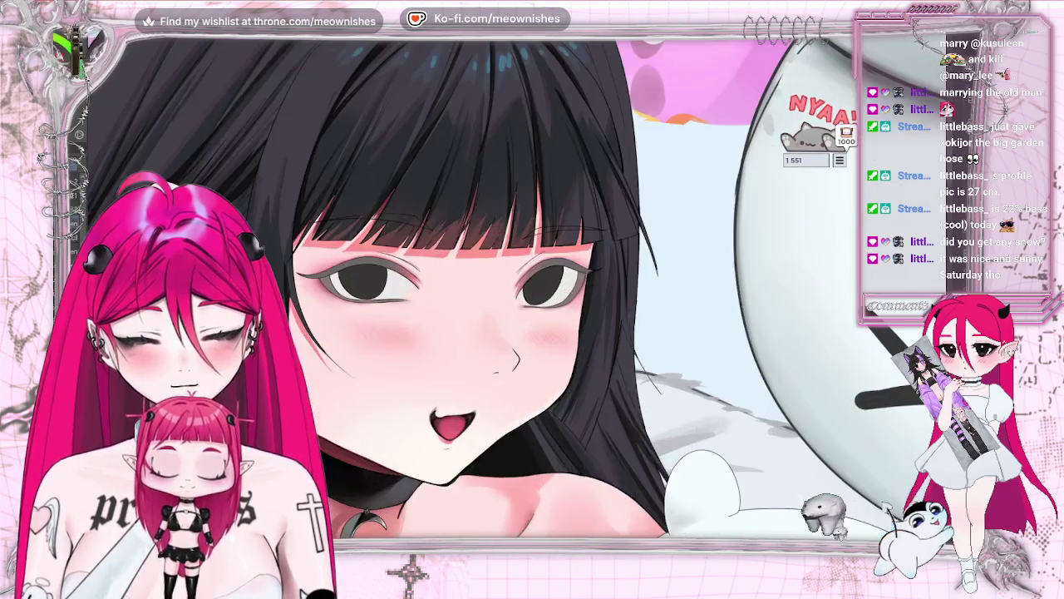
scroll(498, 365, "down", 1)
scroll(498, 364, "down", 1)
scroll(498, 364, "down", 2)
scroll(498, 364, "down", 3)
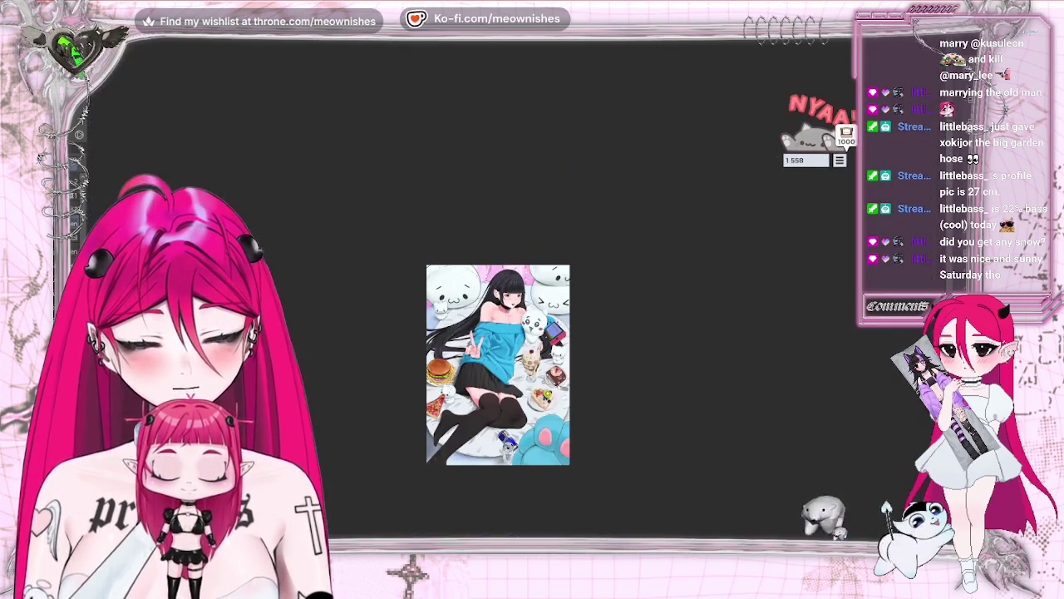
scroll(507, 295, "up", 3)
scroll(508, 295, "up", 3)
scroll(507, 295, "up", 1)
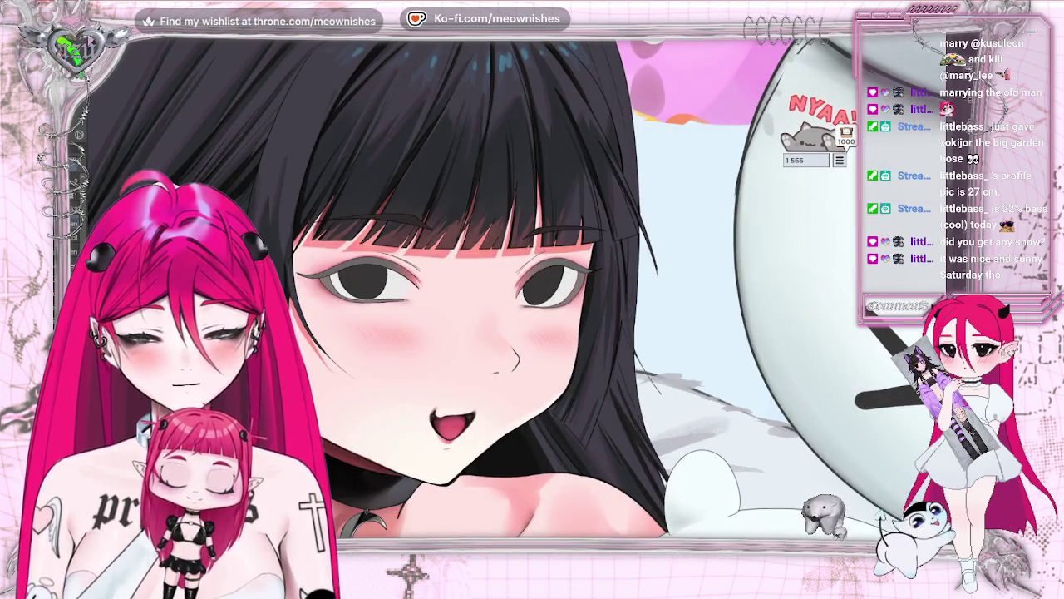
scroll(507, 295, "down", 2)
scroll(507, 296, "down", 2)
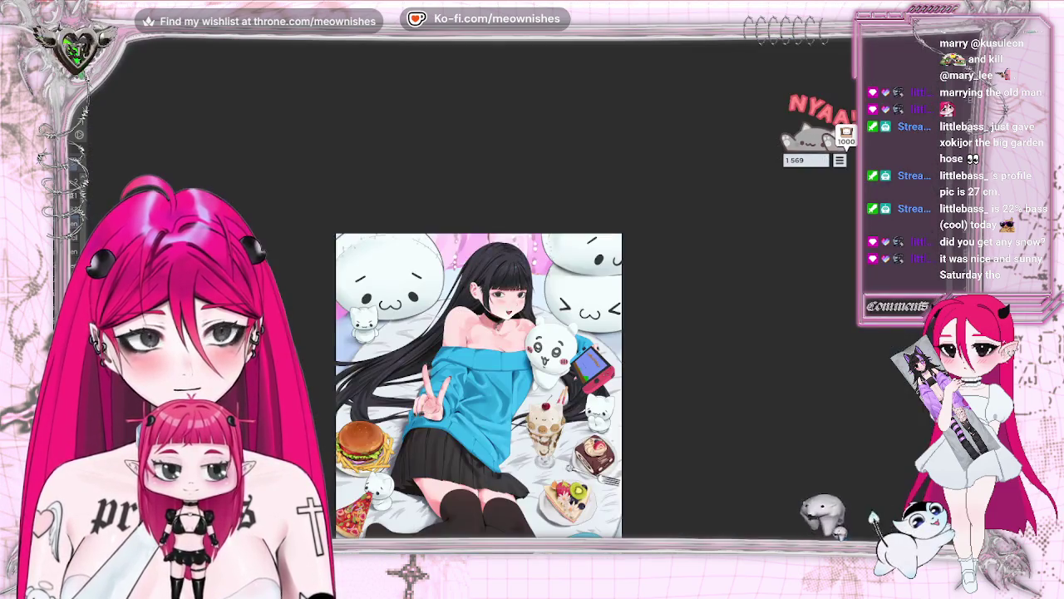
scroll(507, 295, "up", 3)
scroll(507, 295, "up", 2)
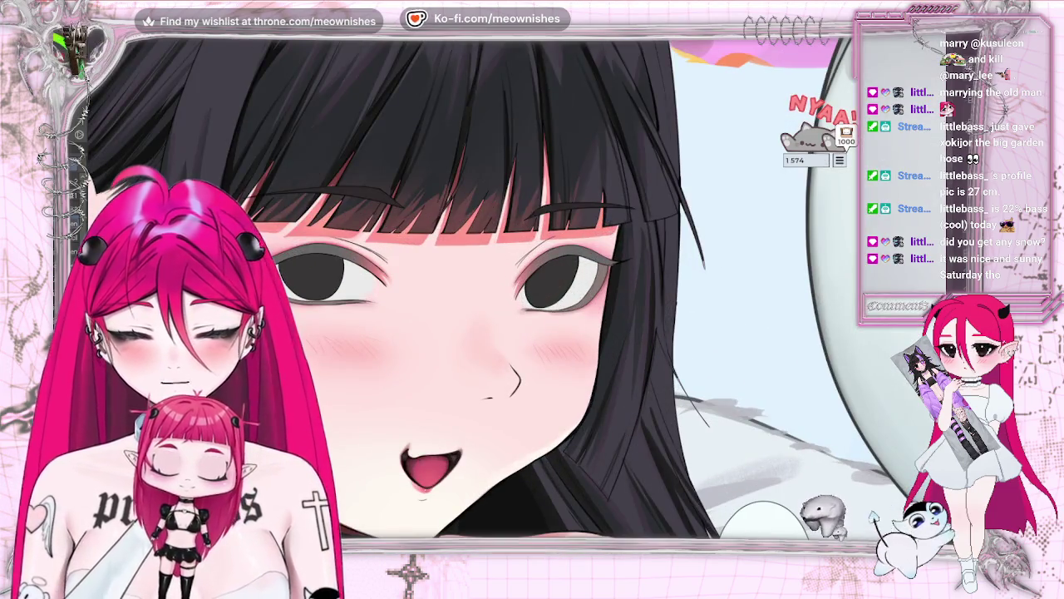
left_click_drag(641, 171, 499, 171)
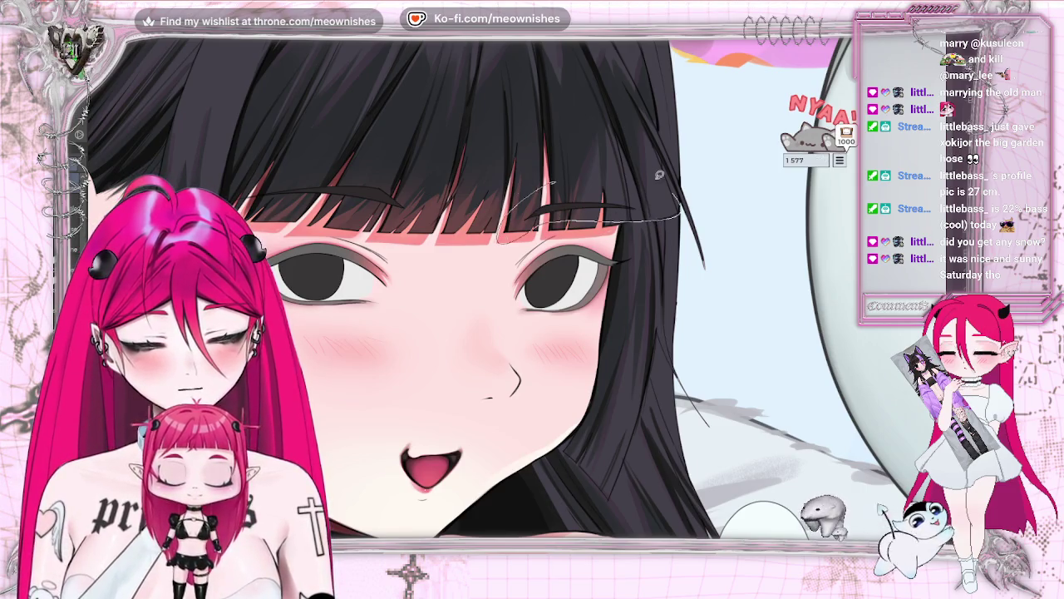
Transform the selected eyebrow upward and larger into an arch, then commit it
left_click(630, 264)
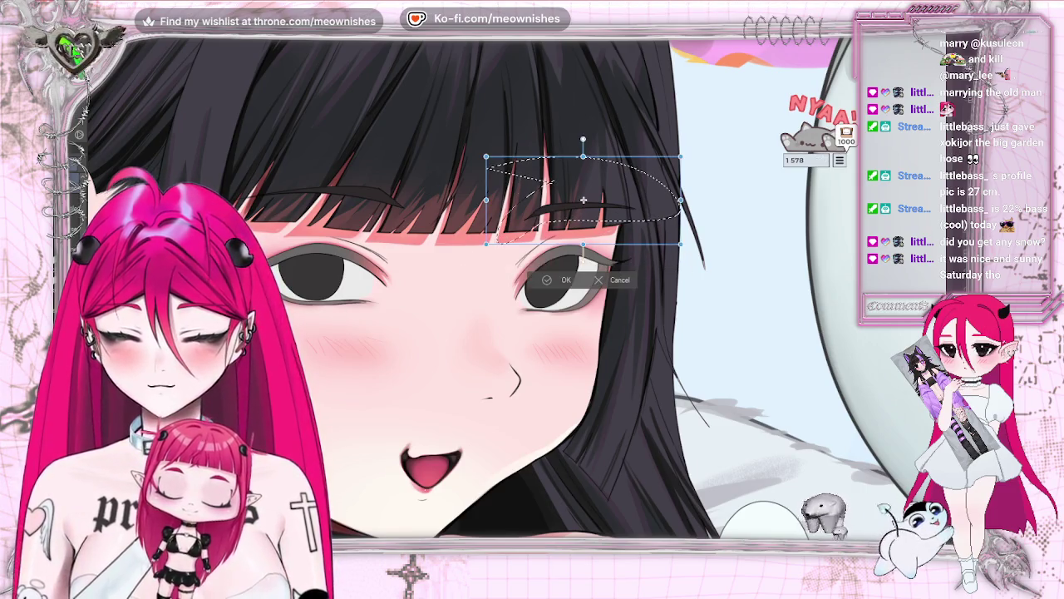
left_click_drag(487, 156, 493, 133)
left_click_drag(680, 244, 676, 253)
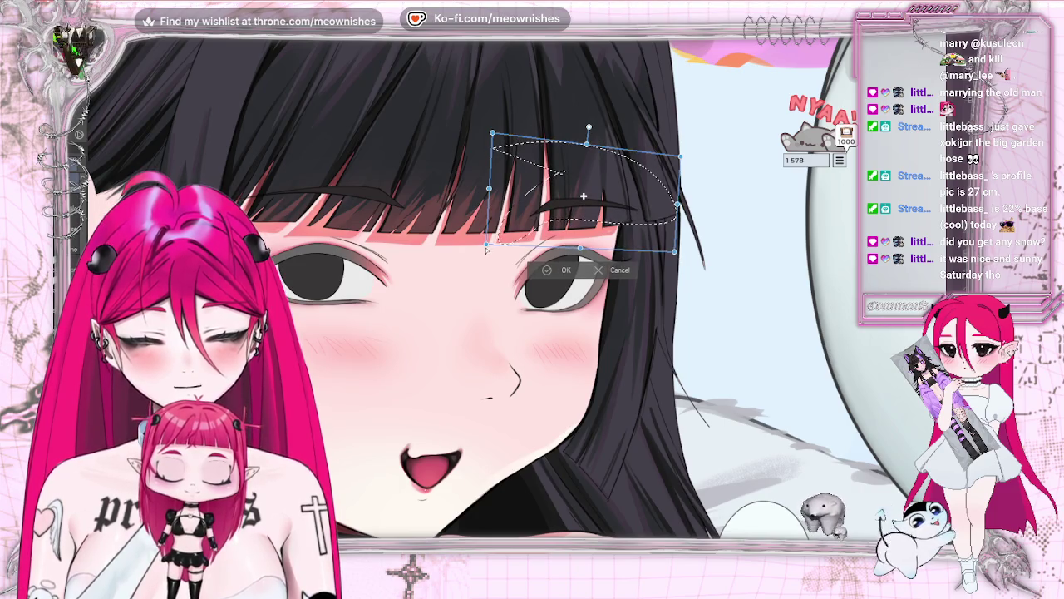
key("m")
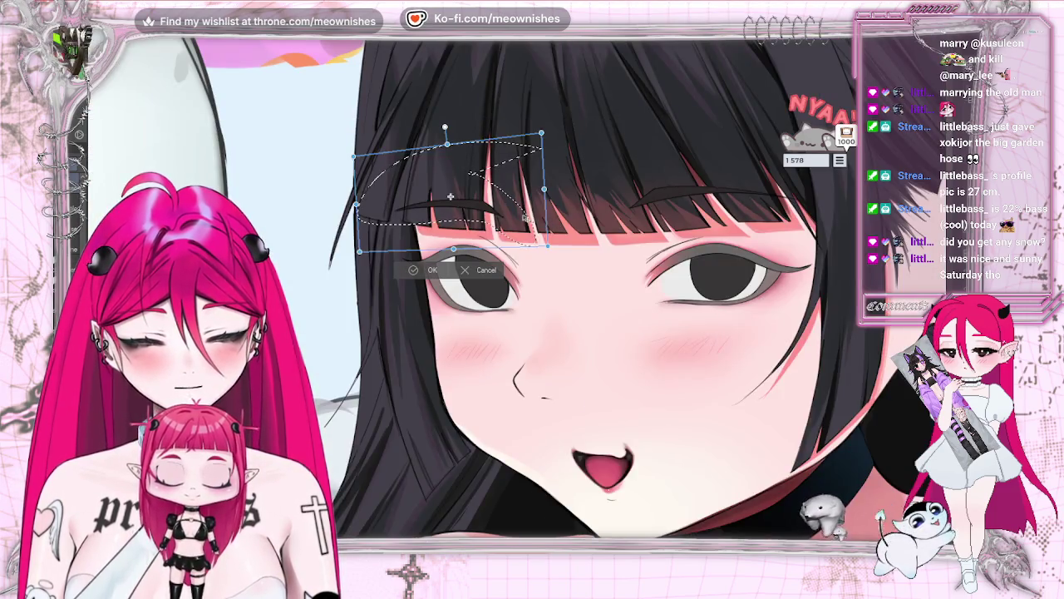
left_click_drag(363, 250, 365, 243)
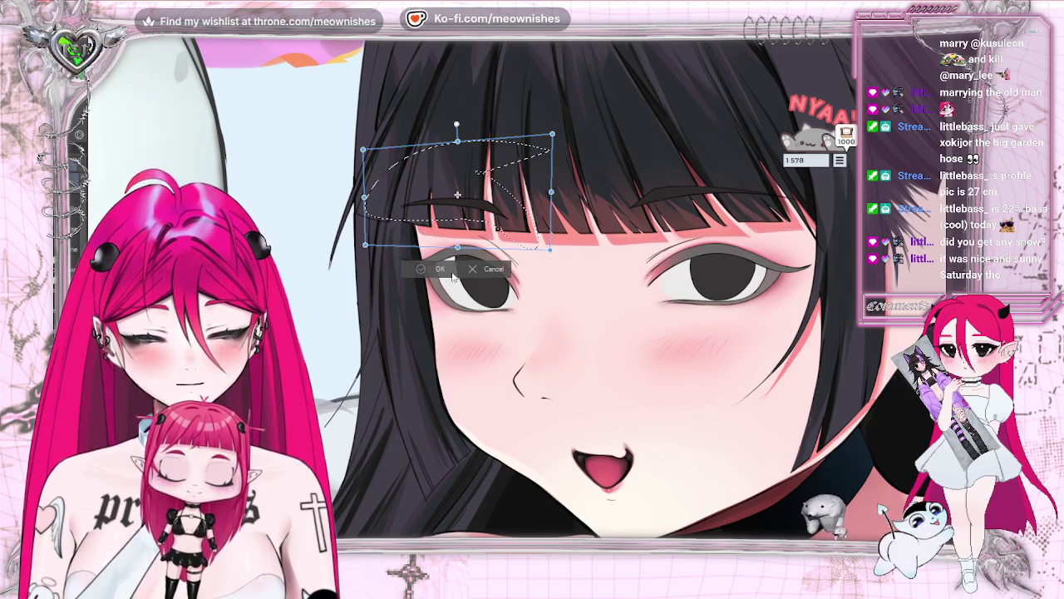
left_click(420, 271)
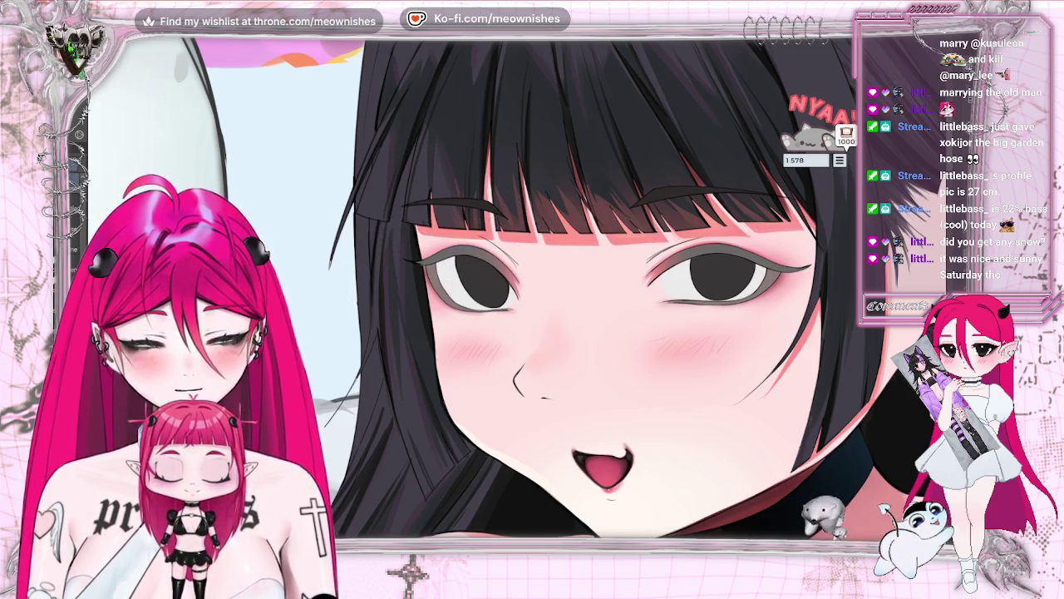
Scroll back over the face and bring up the Edit menu
scroll(595, 287, "right", 3)
scroll(514, 296, "down", 2)
scroll(514, 296, "down", 2)
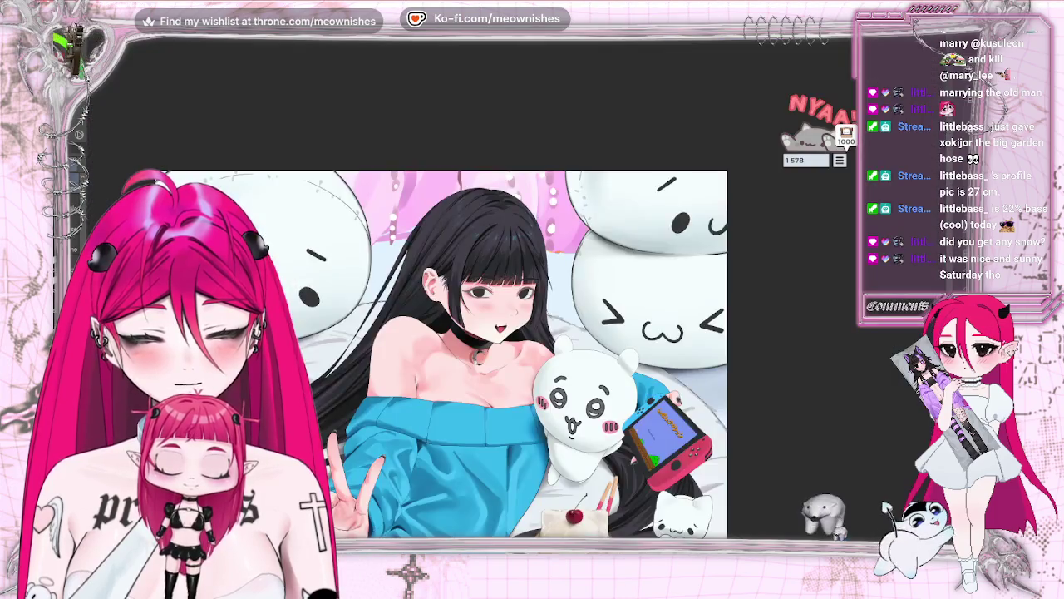
scroll(514, 296, "down", 1)
scroll(499, 295, "down", 1)
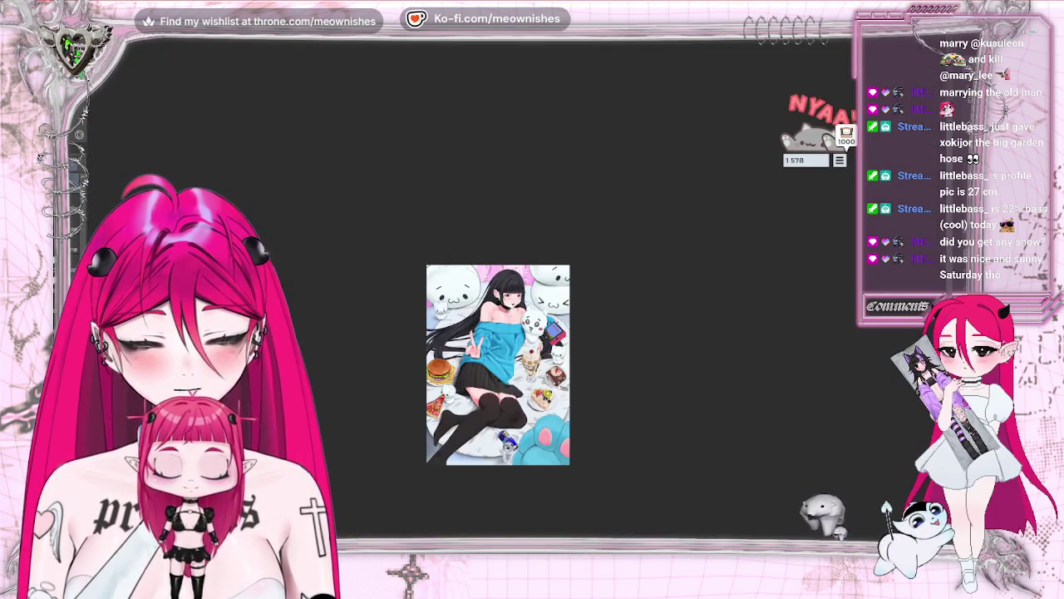
scroll(499, 295, "up", 3)
scroll(499, 295, "up", 1)
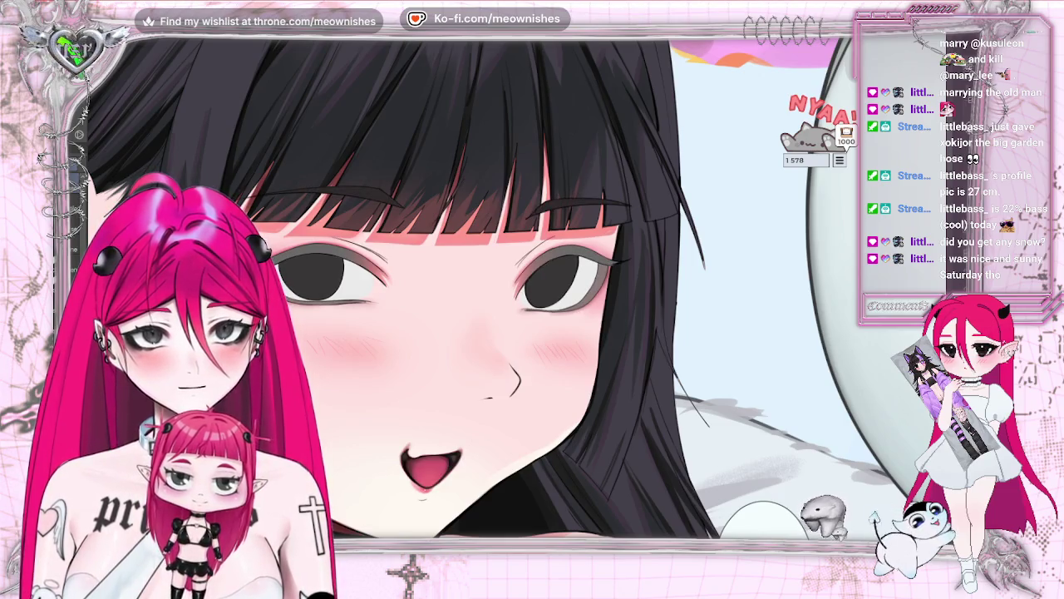
key("alt+e")
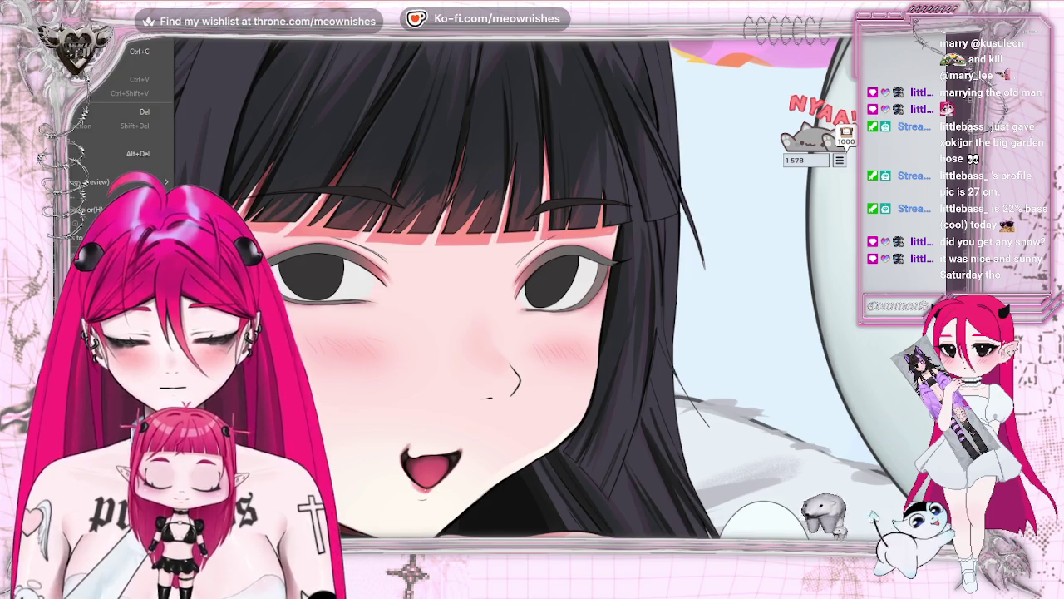
Set Hue/Saturation/Luminosity luminosity to -15, checking the whole illustration before confirming
left_click(316, 287)
left_click_drag(751, 409, 748, 411)
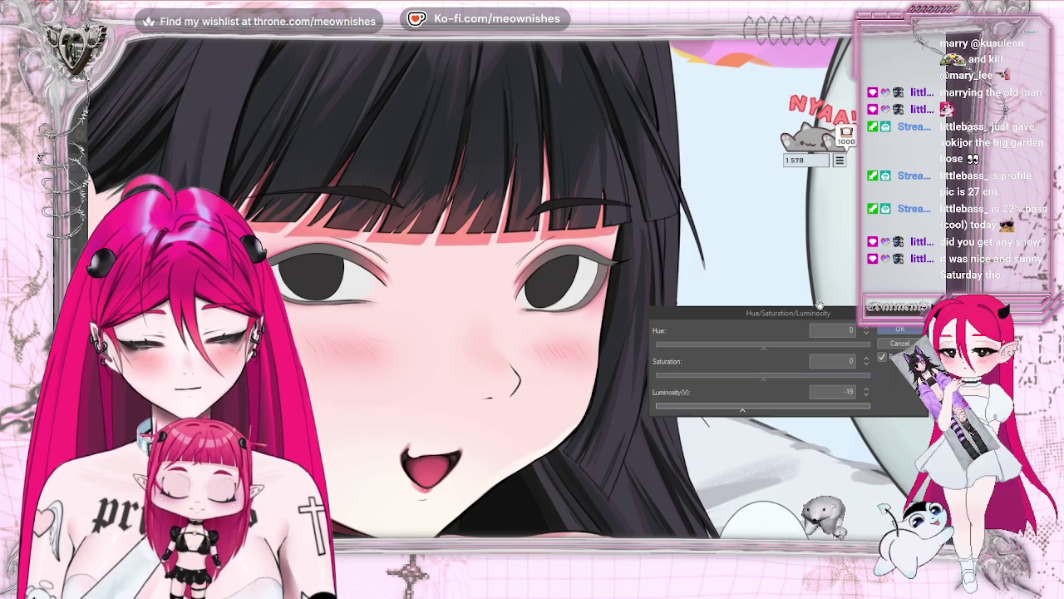
key("ctrl+0")
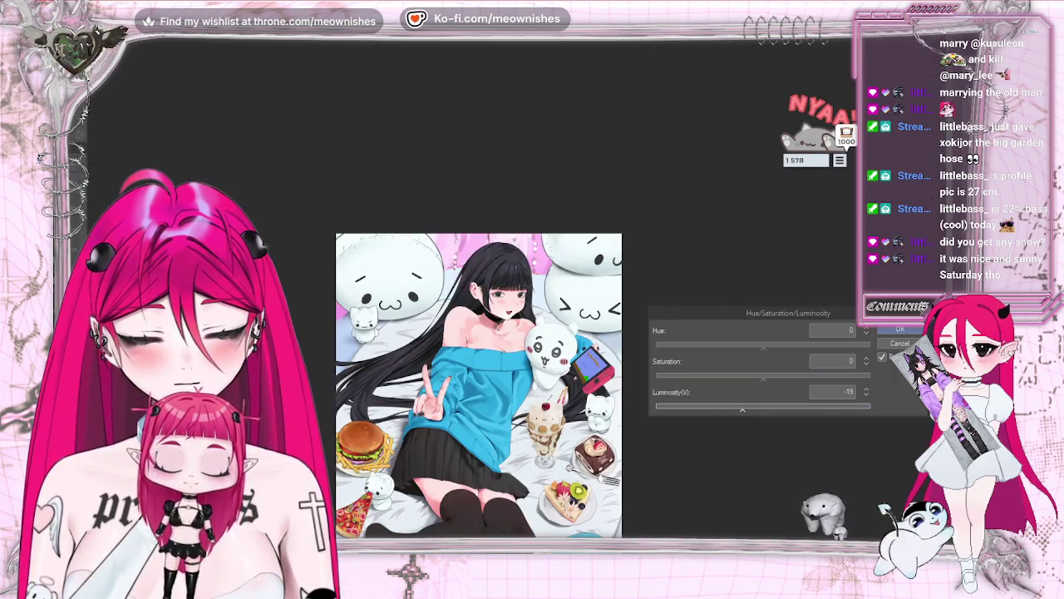
scroll(515, 297, "up", 3)
scroll(515, 297, "up", 3)
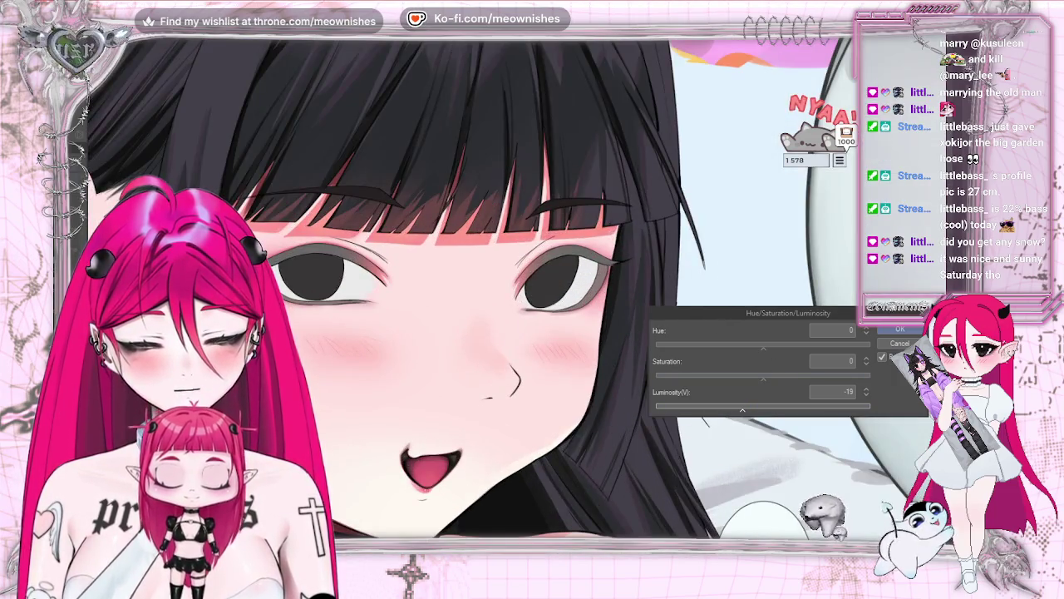
left_click(899, 329)
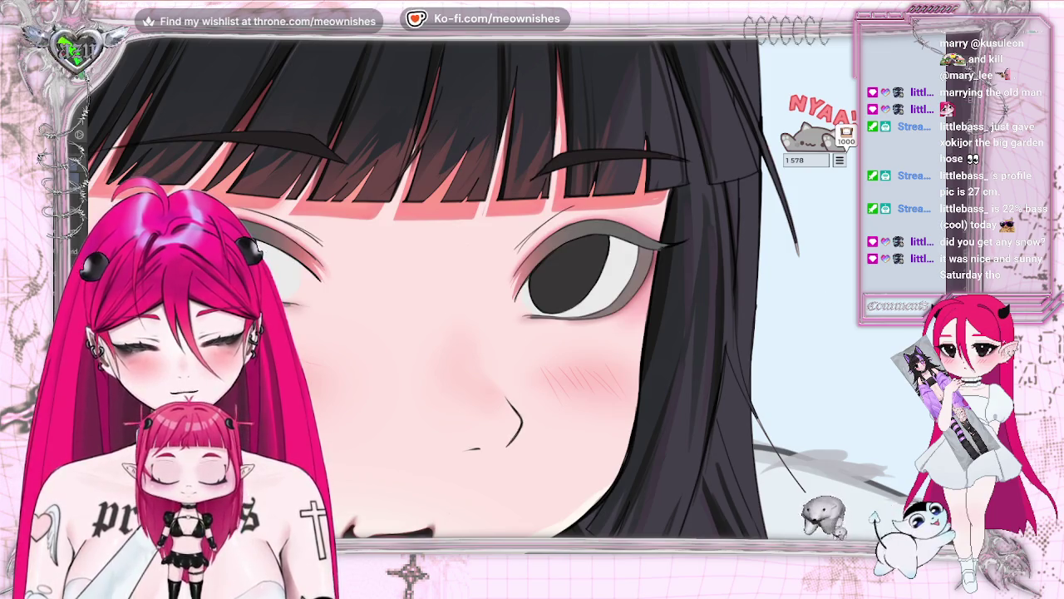
Draw a thin crease stroke beside the right-hand eye and reposition it
left_click_drag(499, 227, 509, 266)
left_click_drag(574, 212, 503, 251)
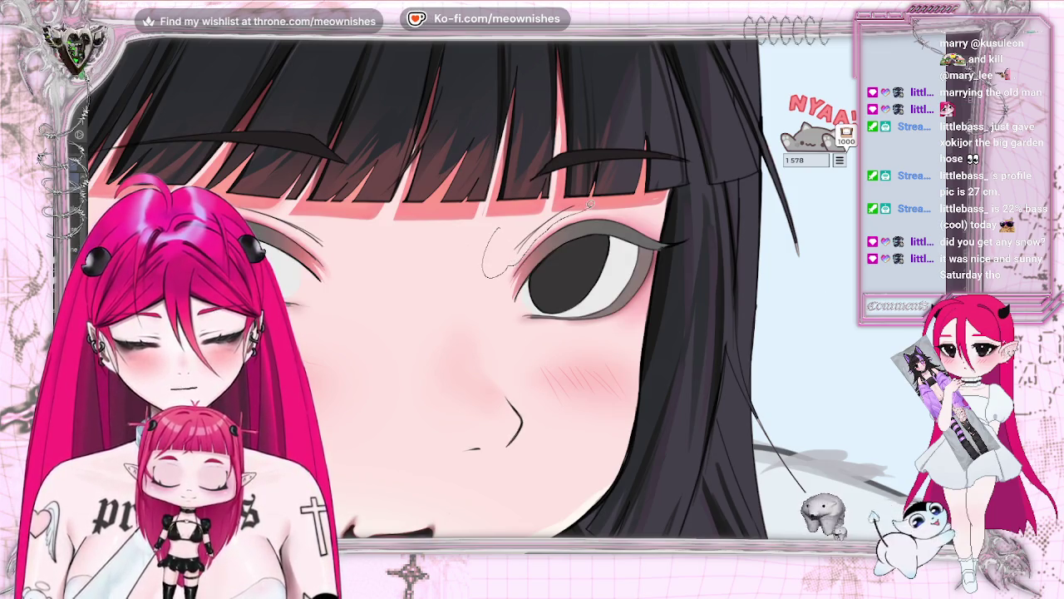
left_click(580, 296)
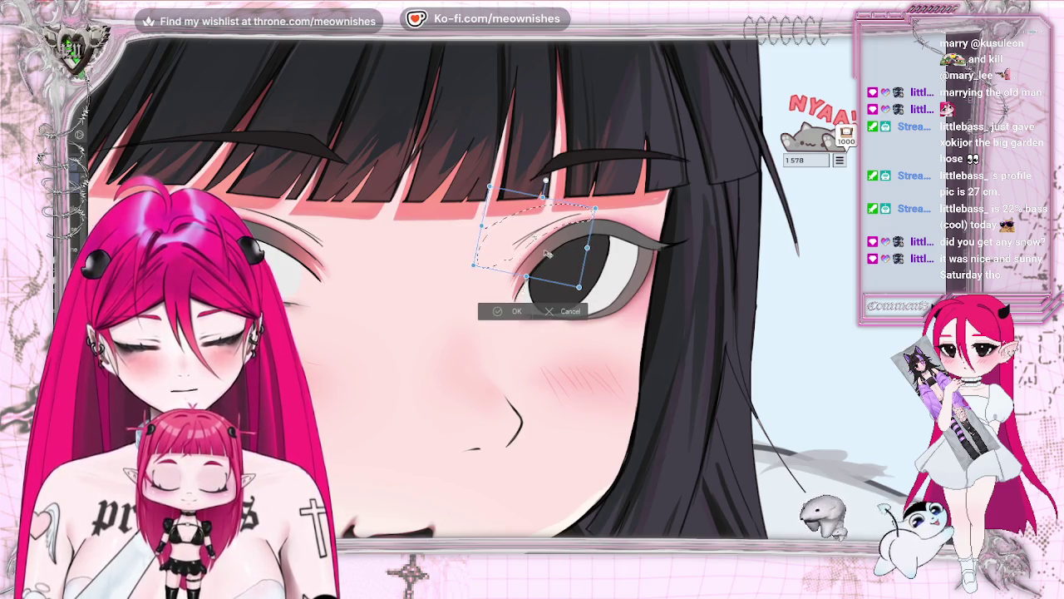
left_click(499, 312)
left_click(434, 283)
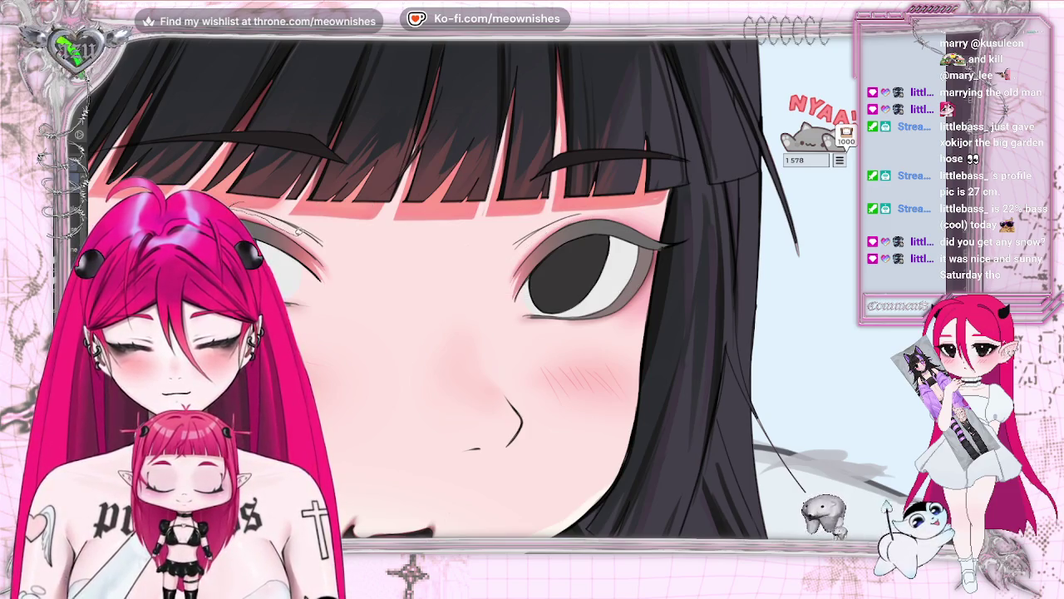
Tilt the crease strokes near the left eye slightly upward and clear the selection
left_click_drag(226, 193, 228, 198)
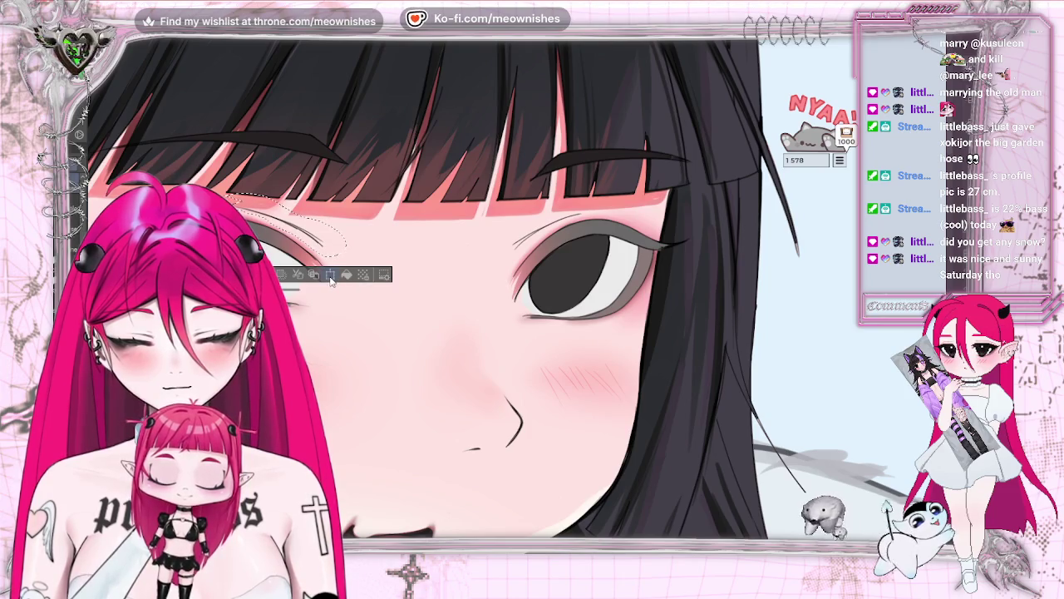
left_click(333, 275)
left_click_drag(348, 253, 335, 235)
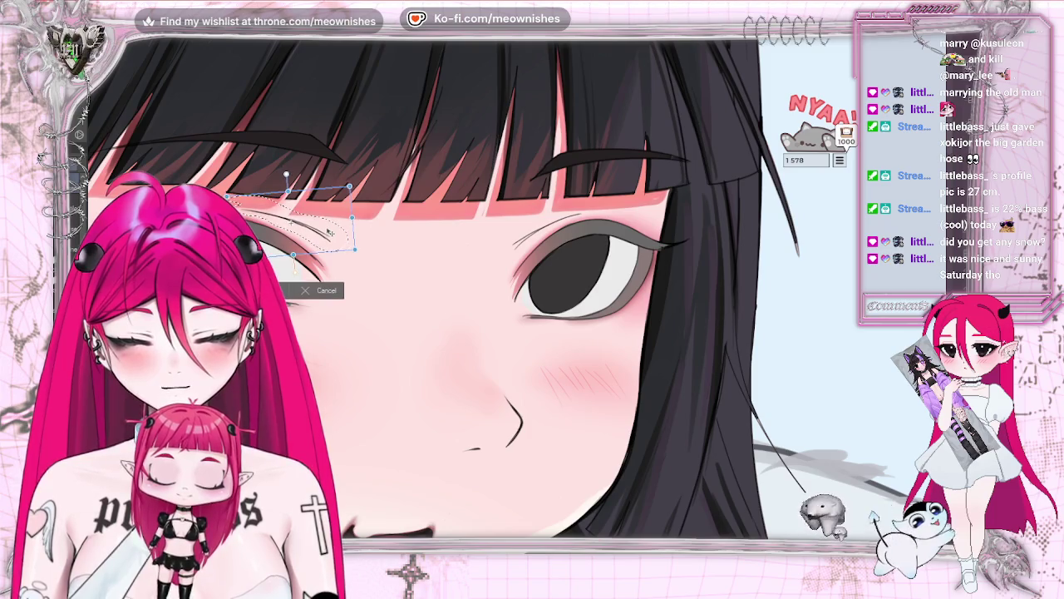
key("Return")
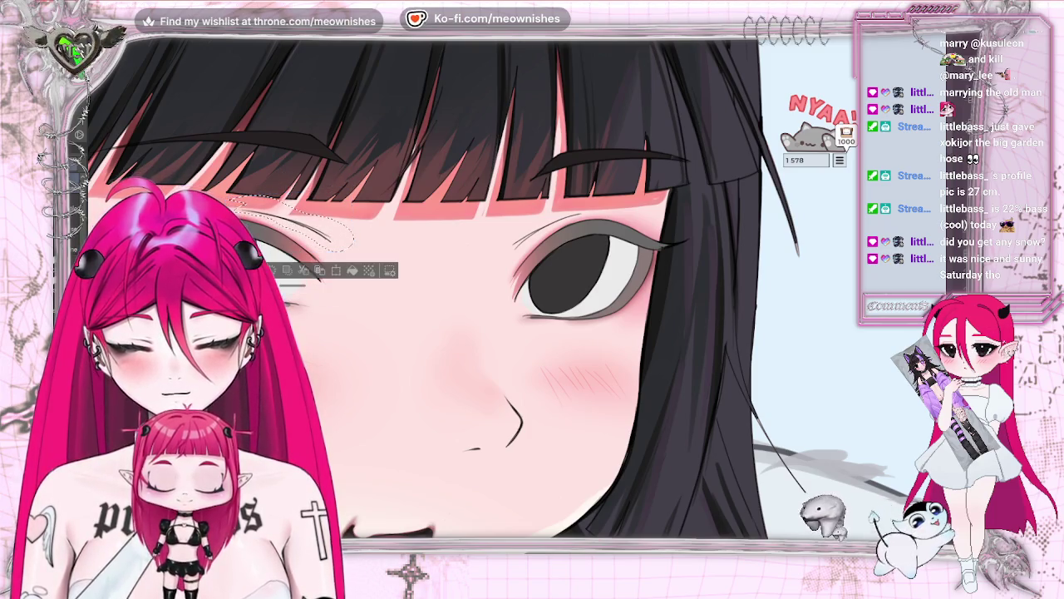
key("ctrl+d")
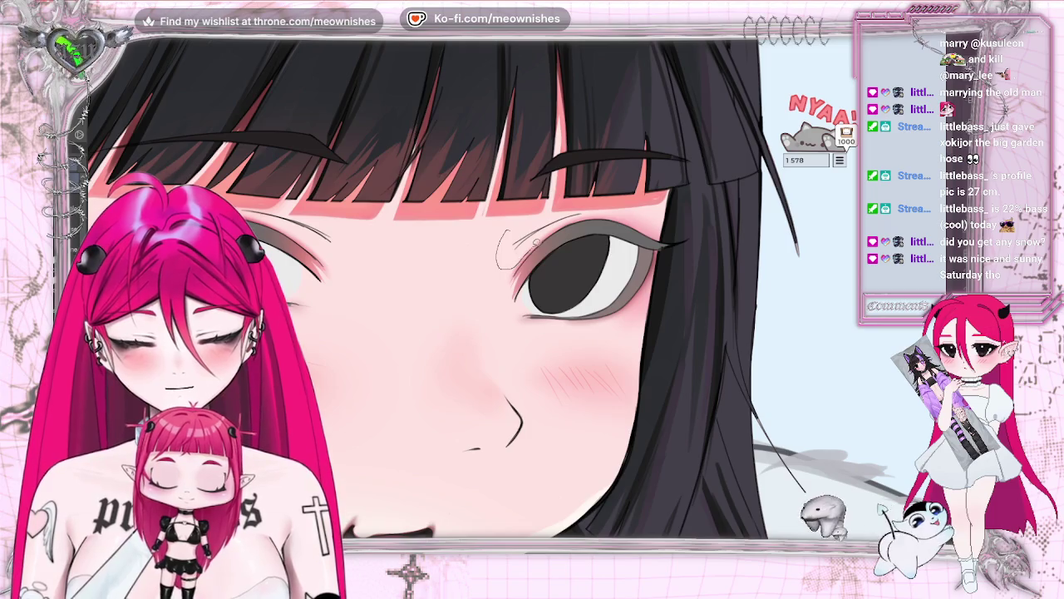
left_click_drag(590, 213, 539, 239)
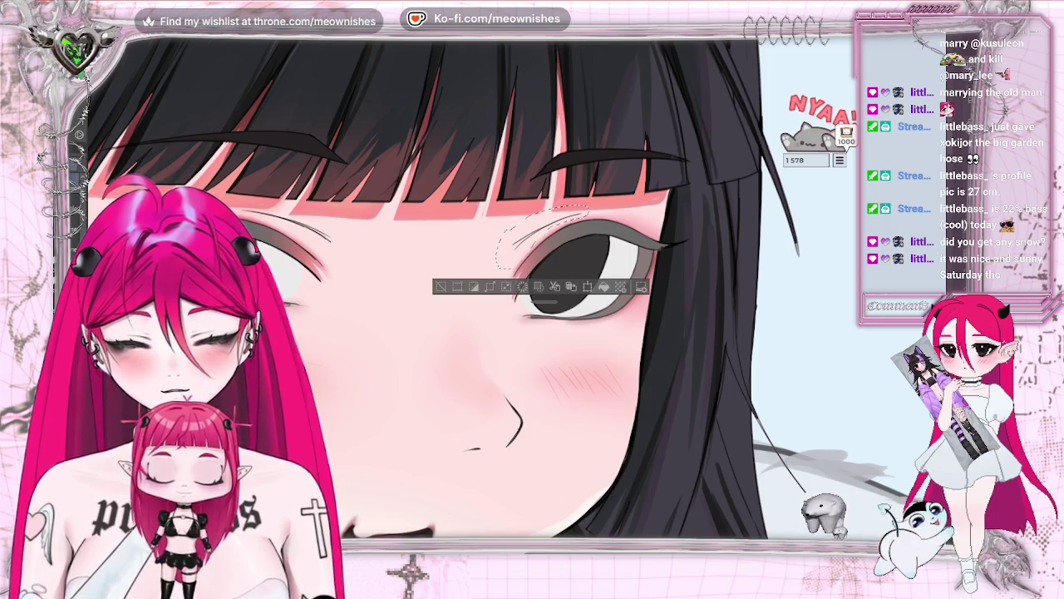
left_click(442, 288)
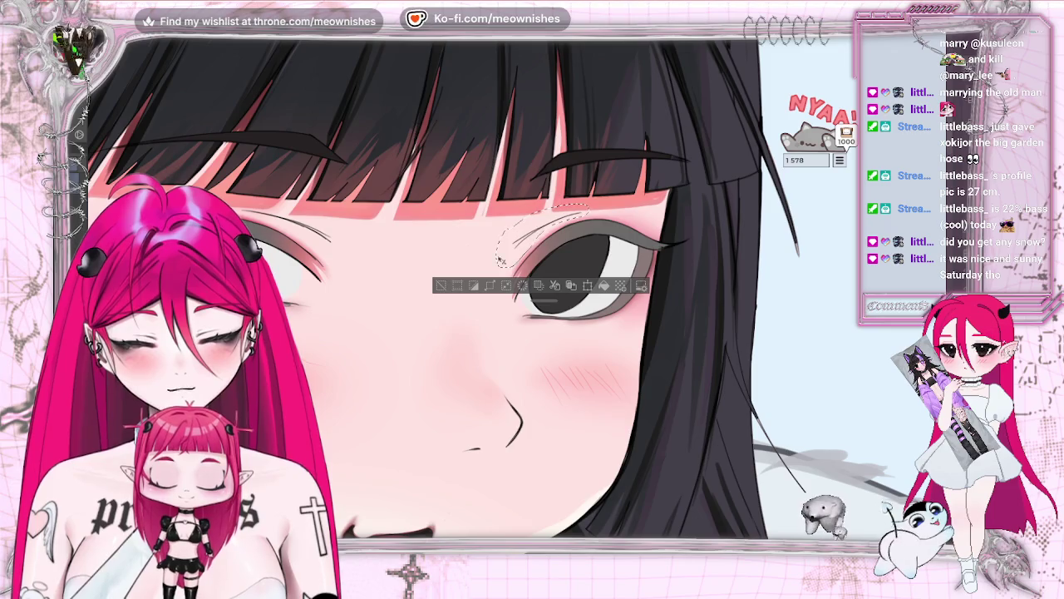
key("ctrl+0")
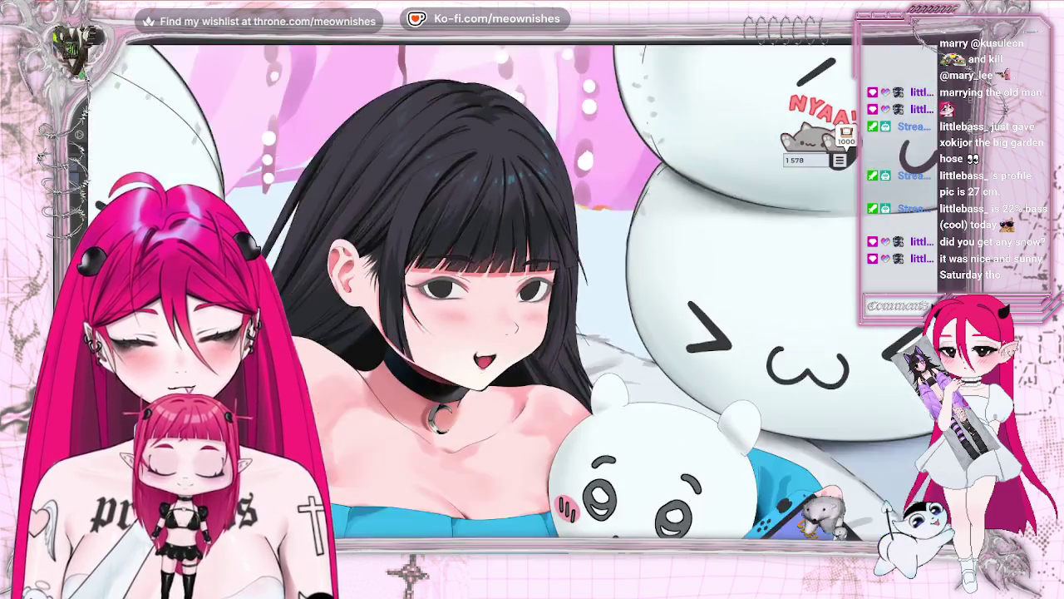
Zoom in on the right-hand eye and darken and thicken its outer eyelash wing
key("ctrl+plus")
key("ctrl+plus")
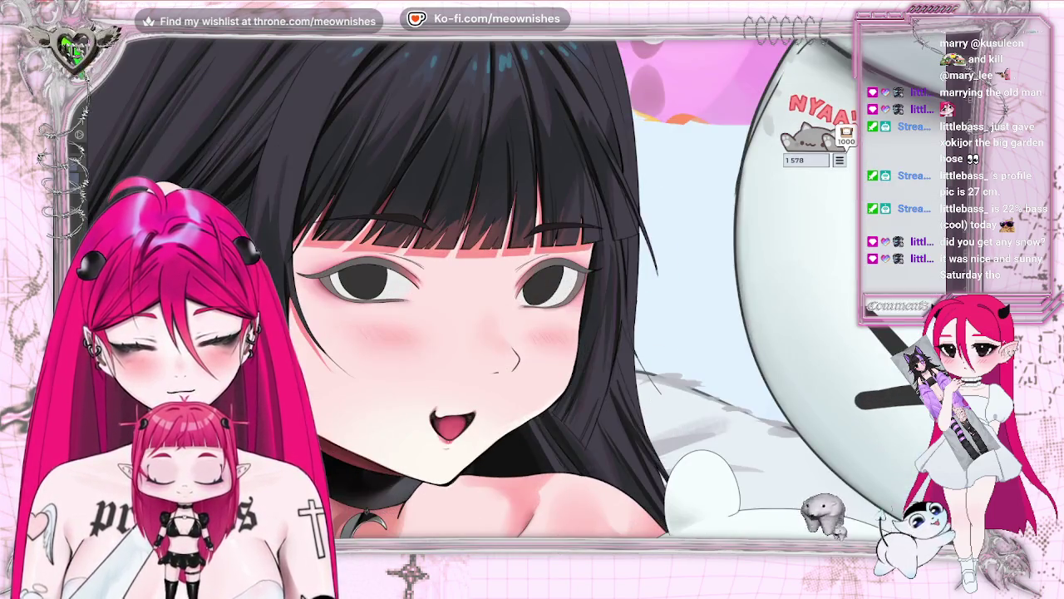
key("ctrl+plus")
scroll(519, 287, "right", 3)
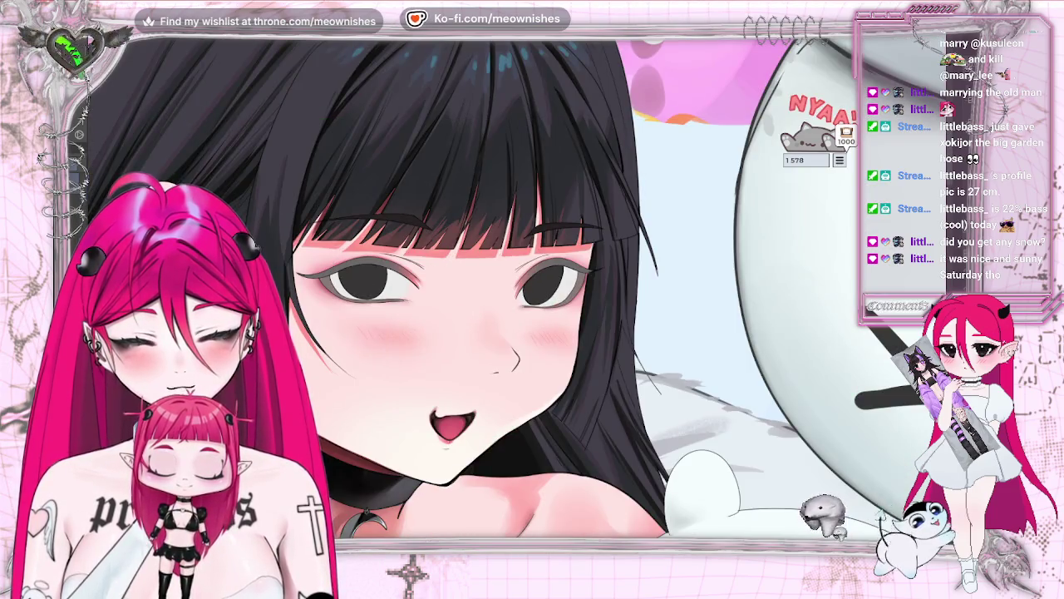
key("ctrl+0")
key("ctrl+minus")
key("ctrl+minus")
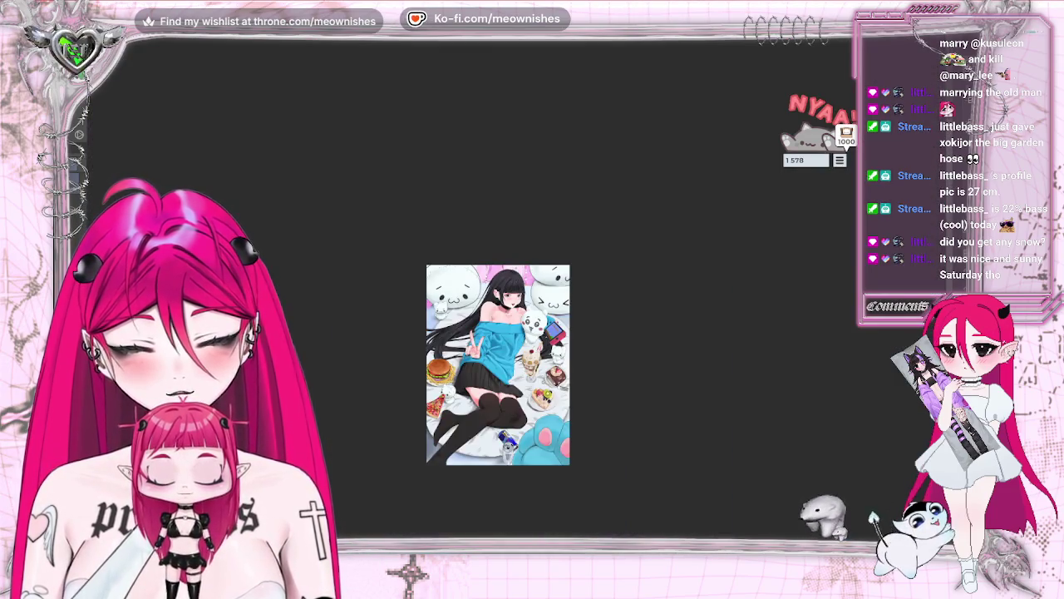
key("ctrl+plus")
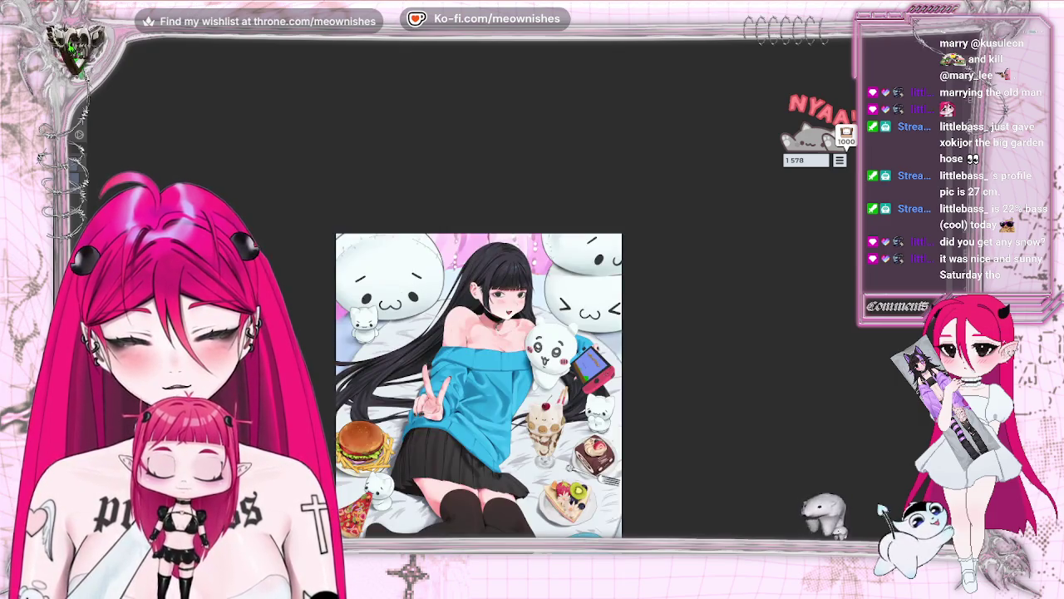
key("ctrl+1")
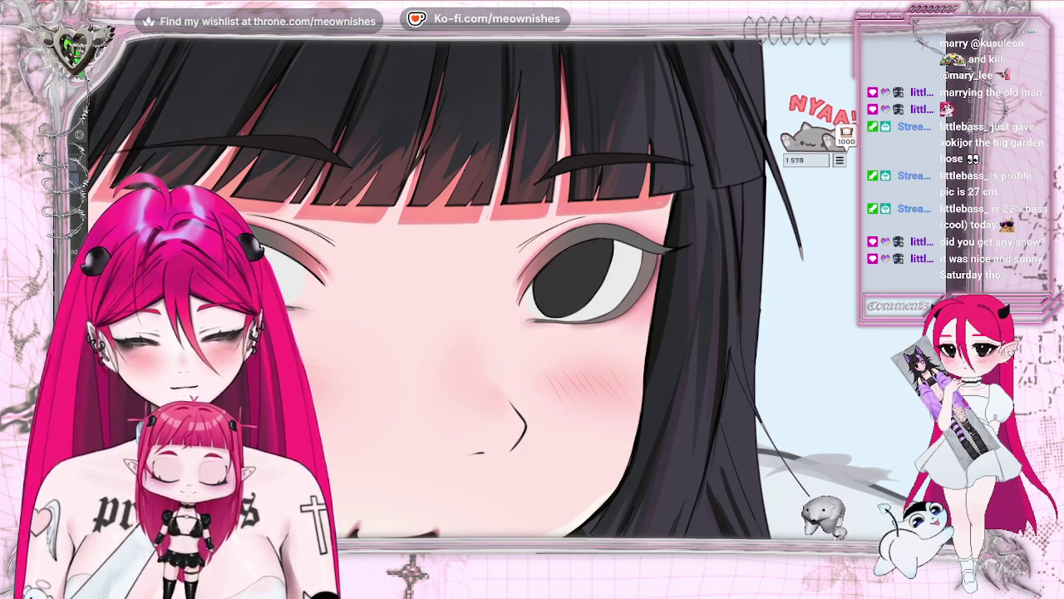
key("ctrl+plus")
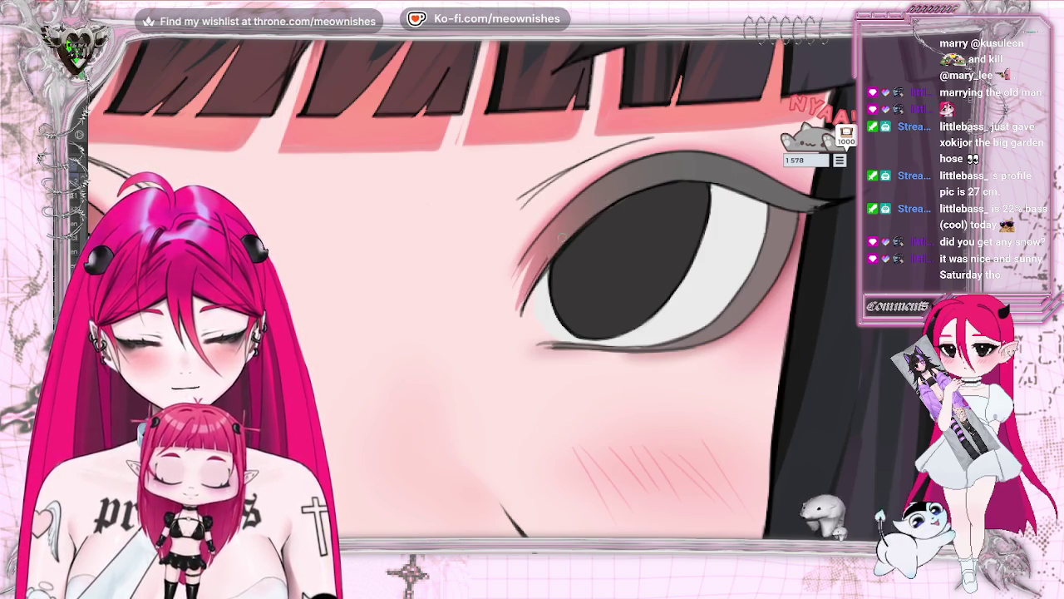
left_click_drag(816, 205, 793, 208)
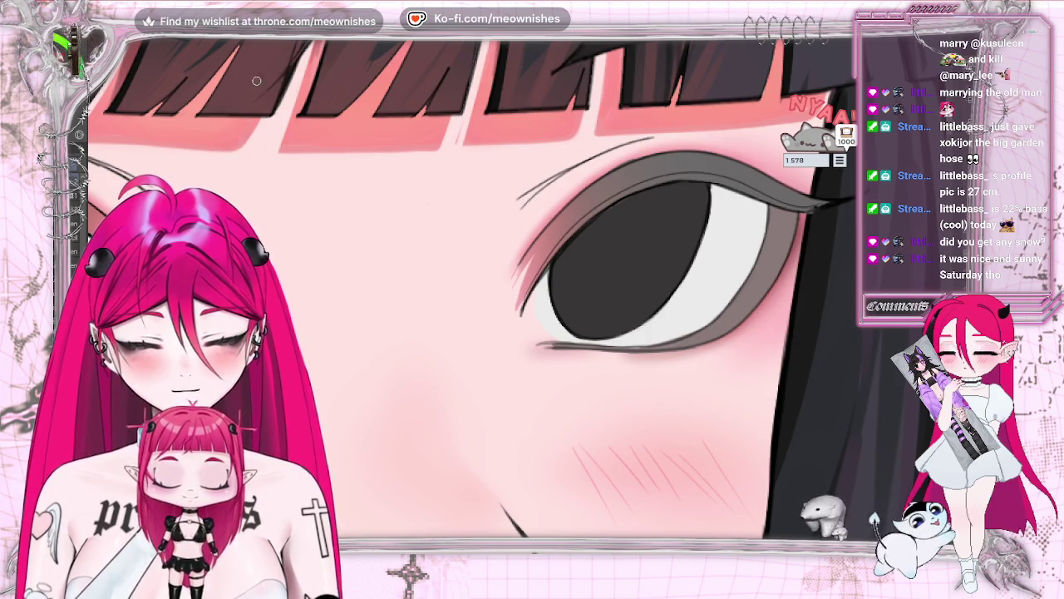
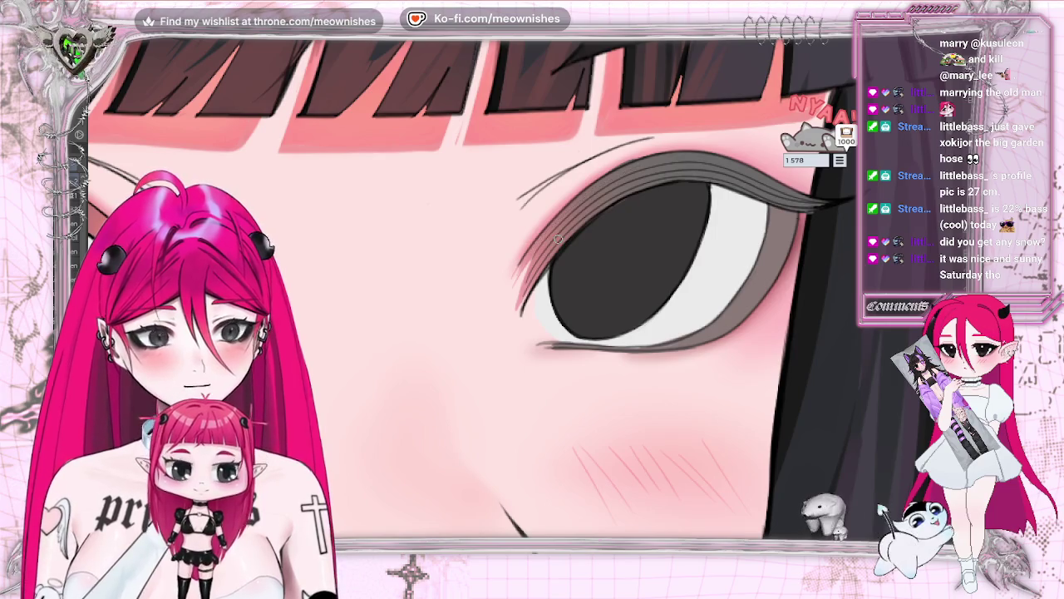
Darken the close-up eye's upper lash line with several dark pen strokes
left_click_drag(736, 162, 796, 194)
scroll(516, 291, "right", 5)
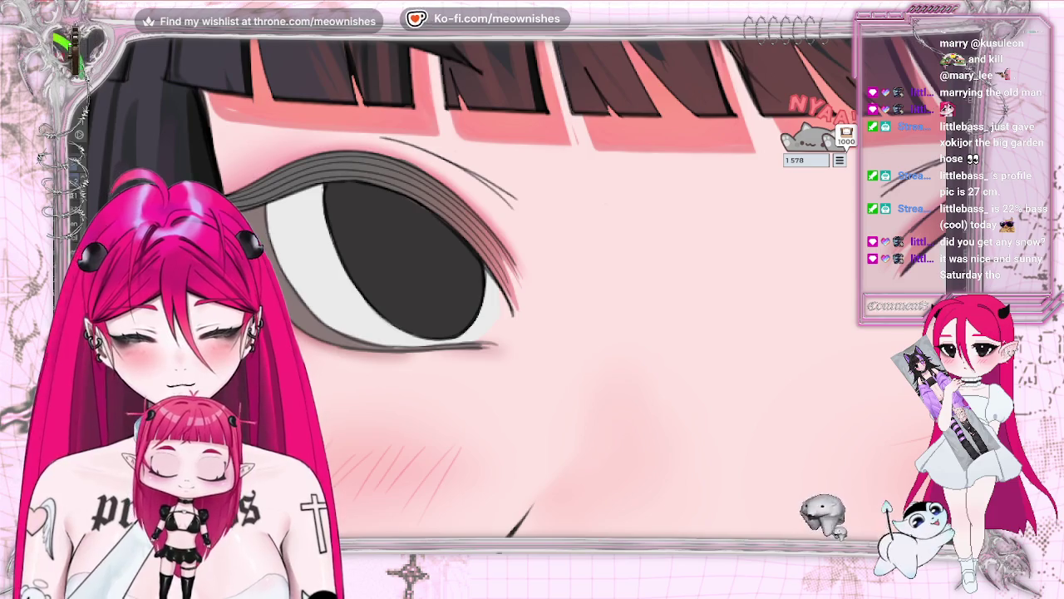
scroll(515, 291, "down", 2)
scroll(515, 291, "down", 3)
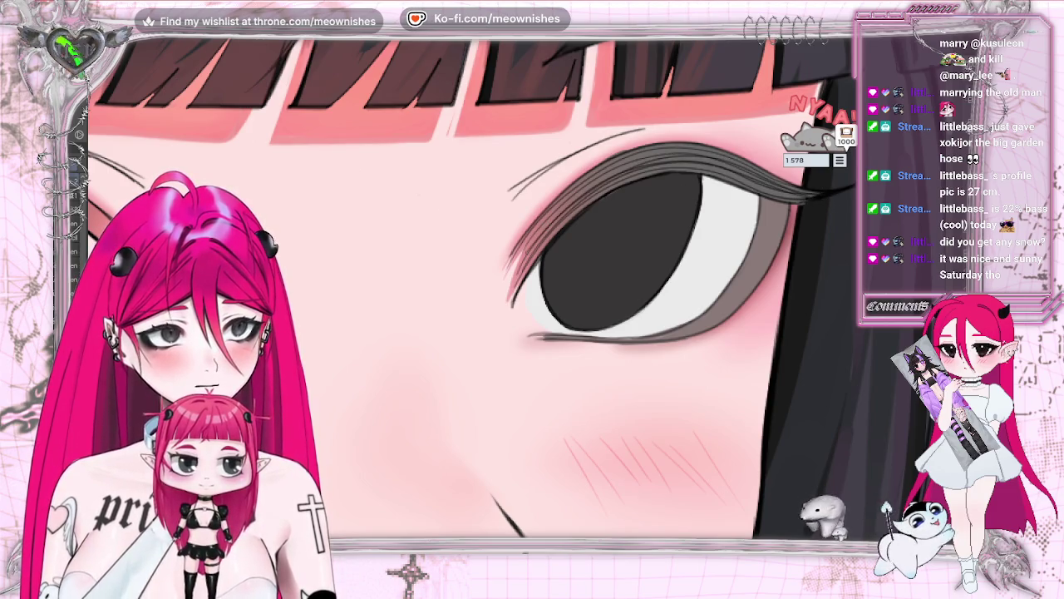
left_click_drag(648, 164, 798, 200)
left_click_drag(592, 185, 770, 189)
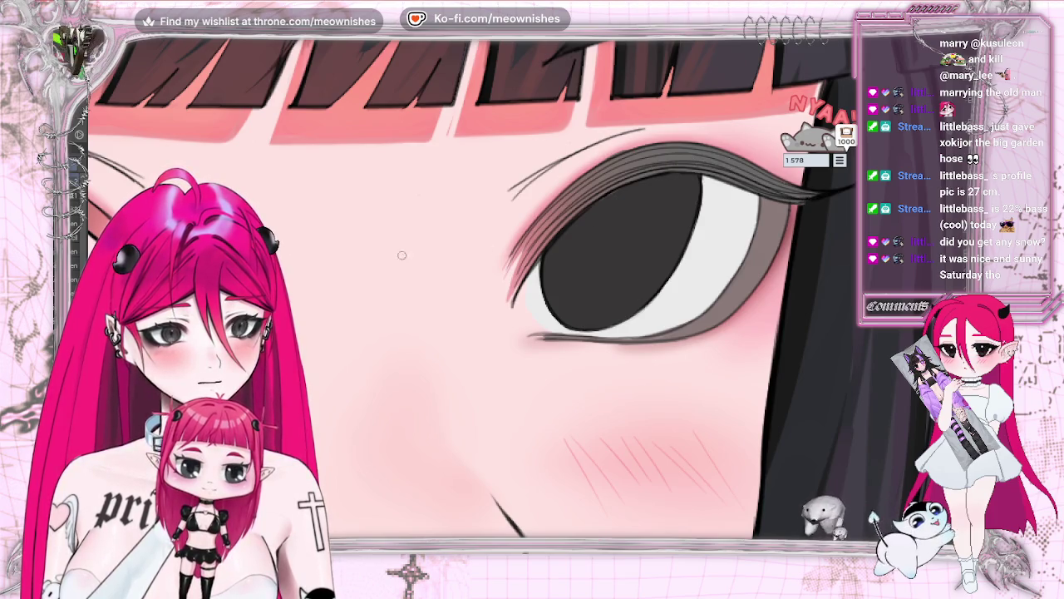
Undo unwanted lash strokes and redraw thicker, darker upper eyelashes across the eye
key("ctrl+z")
mouse_move(533, 250)
left_mouse_down()
mouse_move(611, 176)
mouse_move(737, 166)
mouse_move(787, 193)
left_mouse_up()
key("ctrl+z")
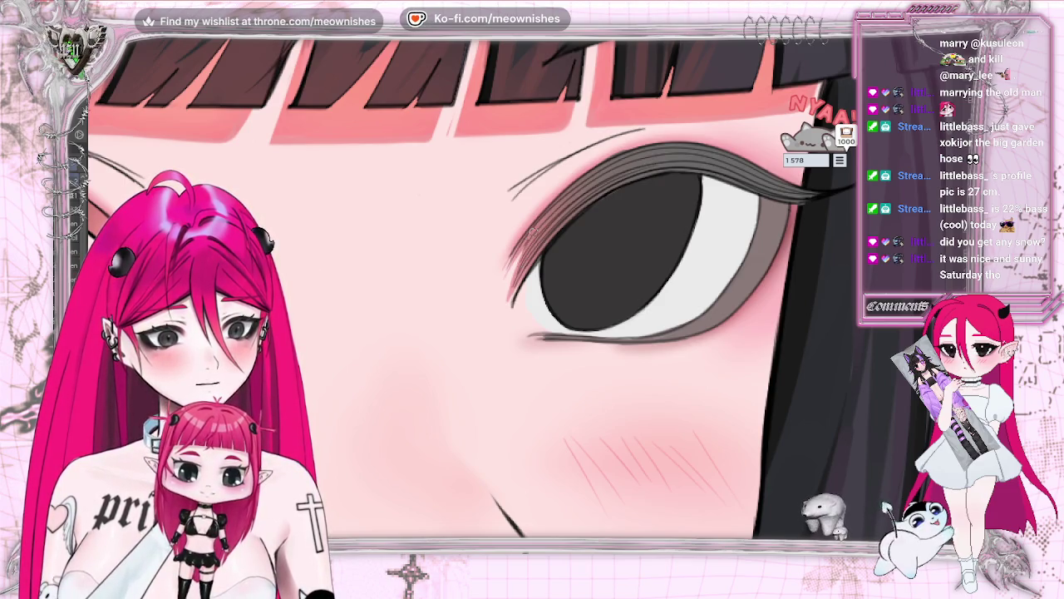
left_click_drag(660, 153, 825, 197)
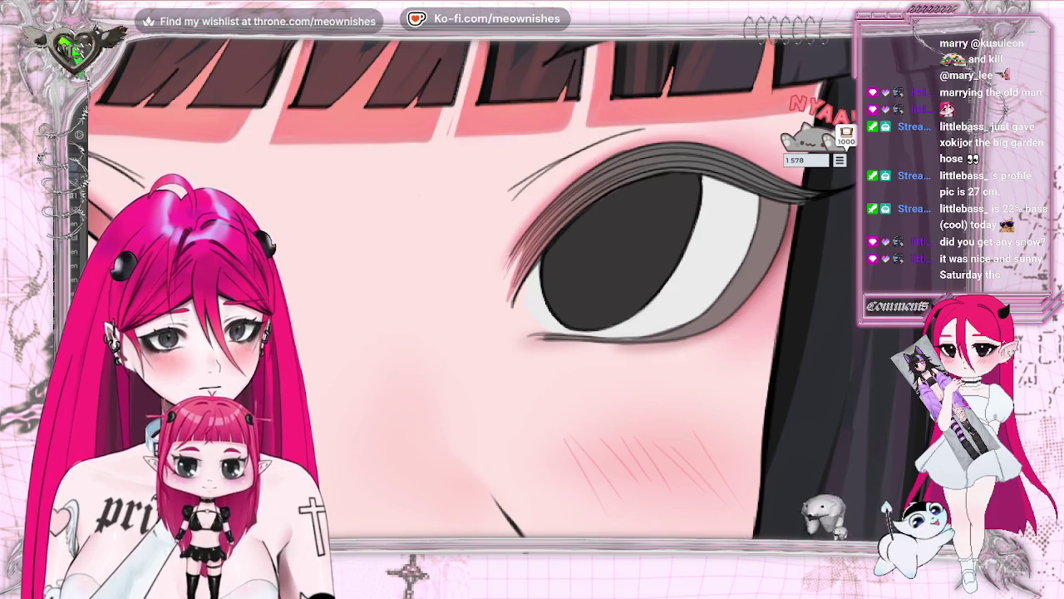
left_click_drag(608, 228, 384, 261)
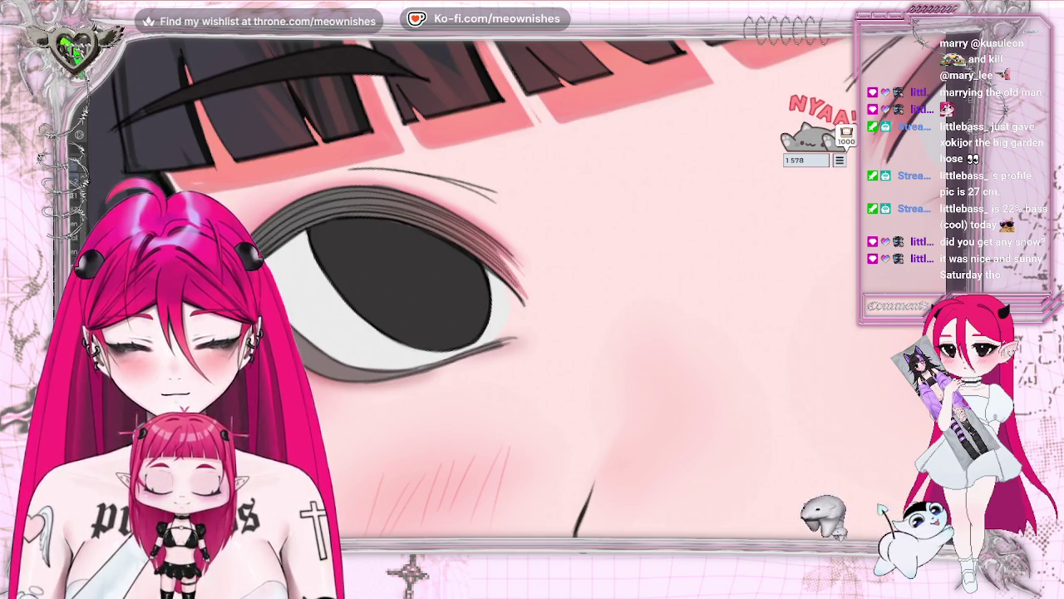
left_click_drag(344, 193, 509, 252)
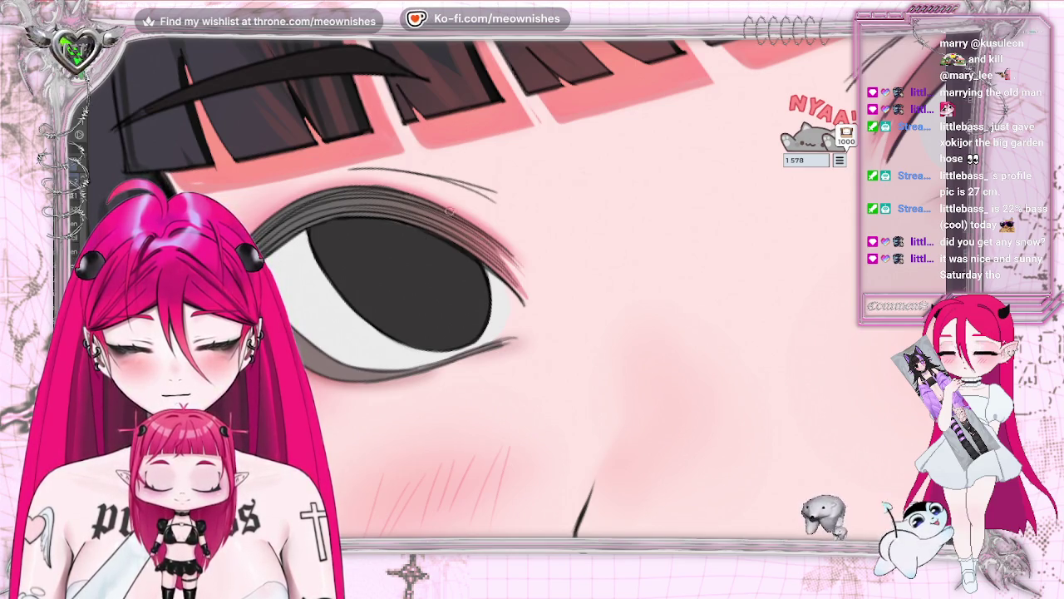
Level the eye view, zoom out to review the whole face, then zoom back in
key("4")
scroll(400, 274, "down", 2)
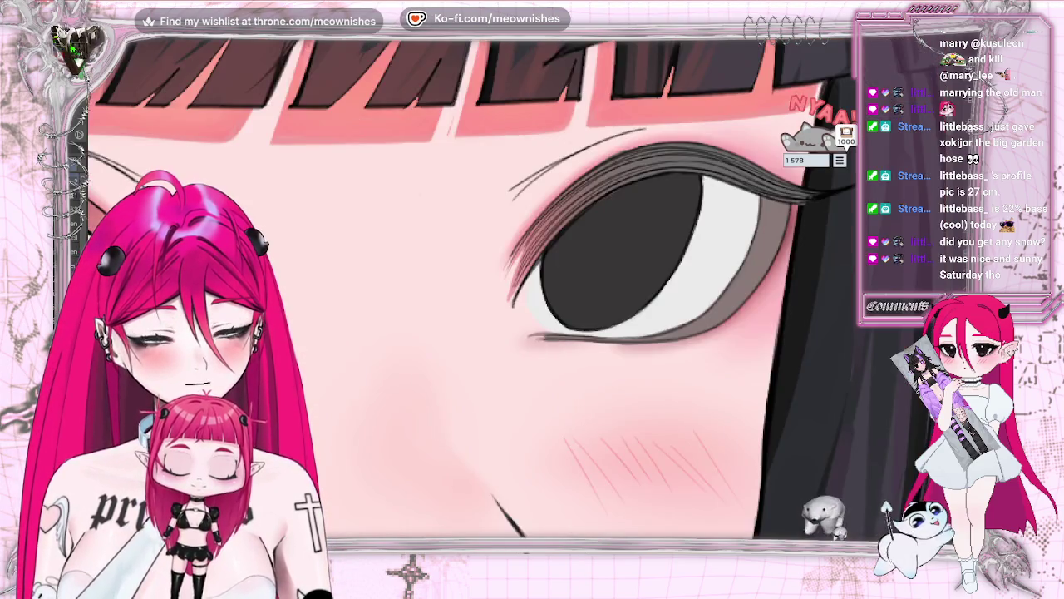
scroll(399, 274, "down", 2)
scroll(399, 274, "down", 1)
scroll(399, 274, "down", 2)
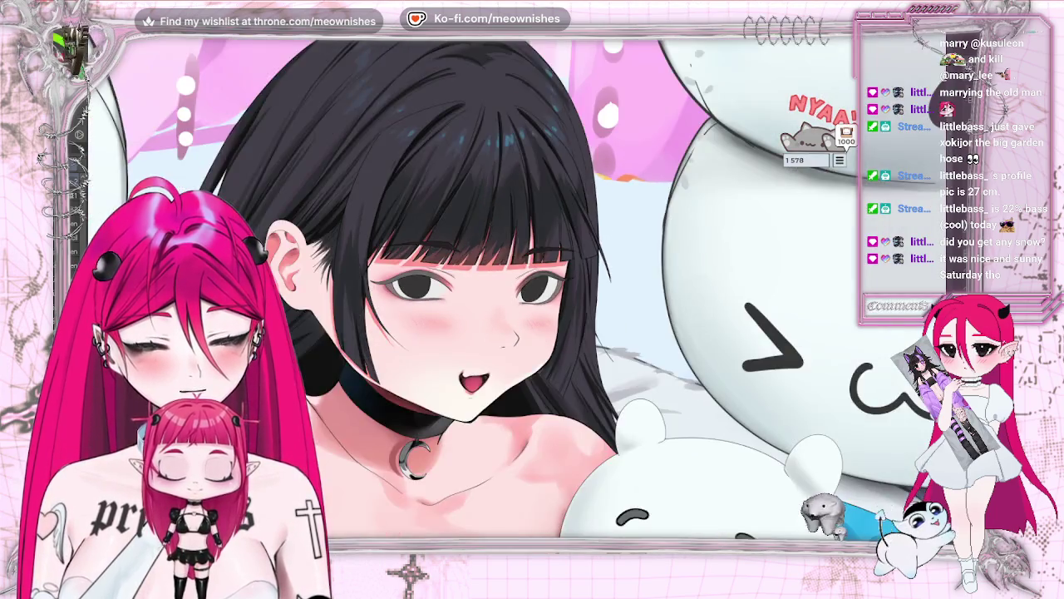
scroll(399, 274, "down", 2)
scroll(399, 274, "up", 5)
scroll(399, 275, "up", 3)
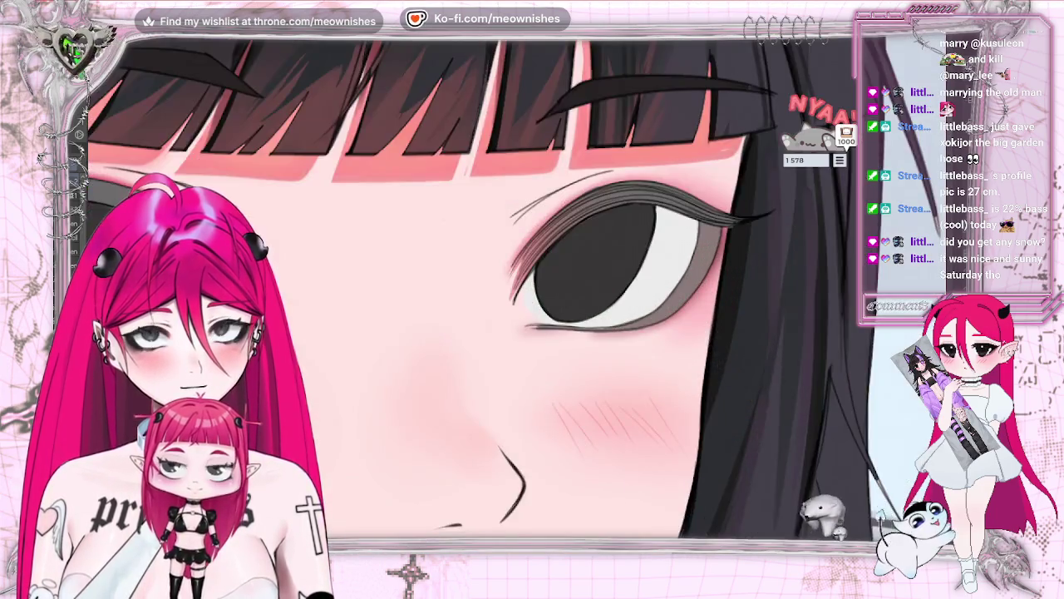
scroll(399, 275, "up", 1)
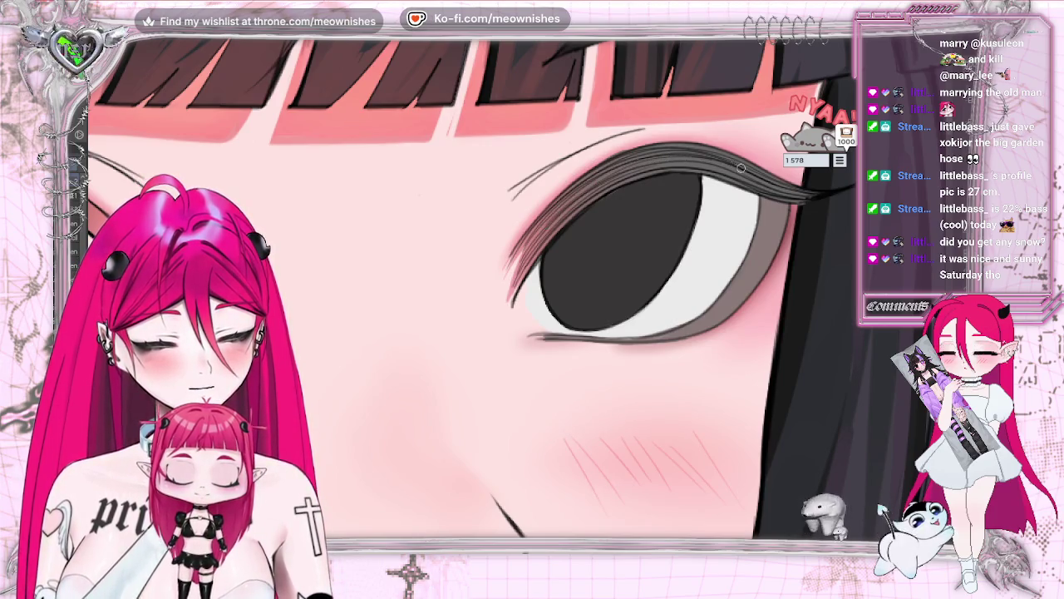
Mirror-check the eye, then paint pink shading along the upper eyelid
key("m")
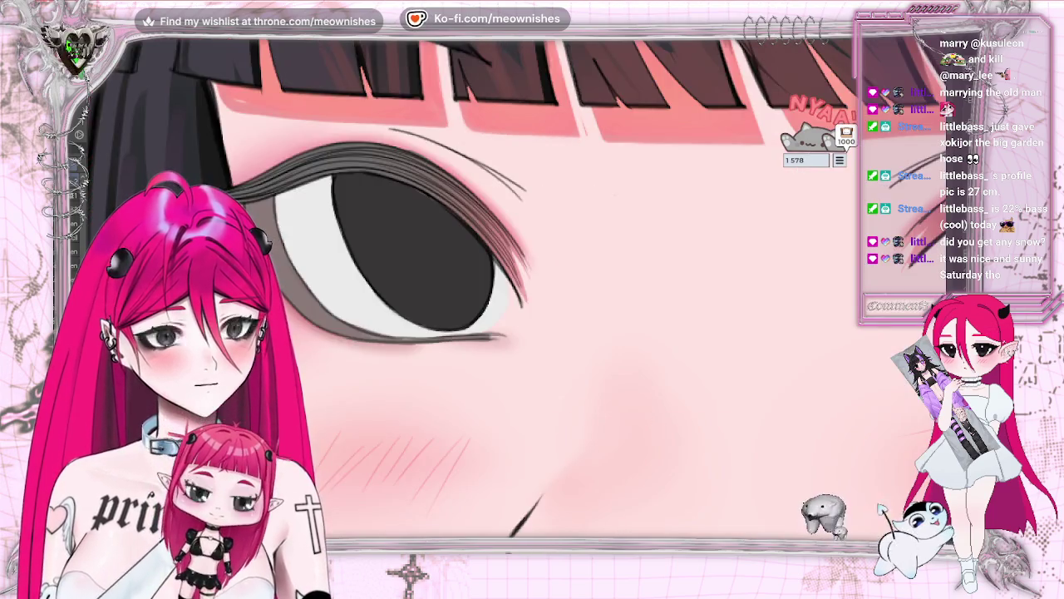
key("m")
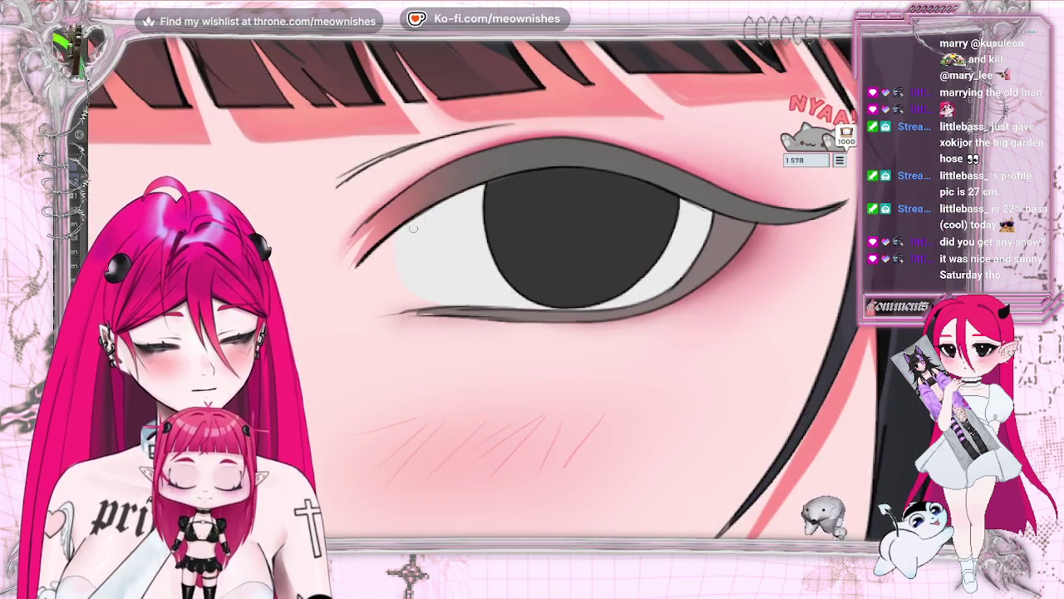
left_click_drag(363, 244, 449, 185)
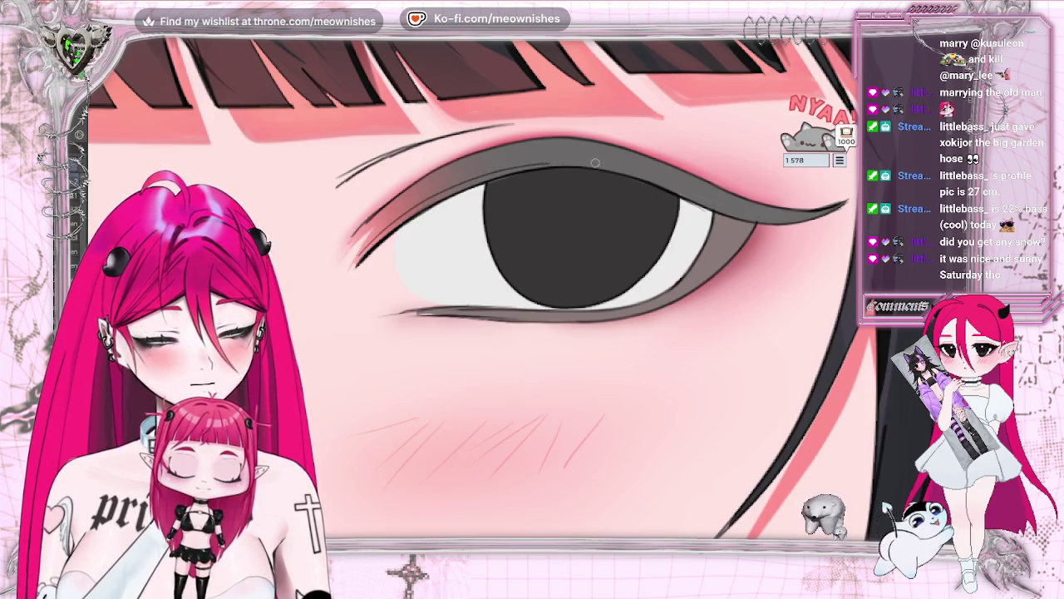
key("ctrl+z")
left_click_drag(362, 249, 413, 208)
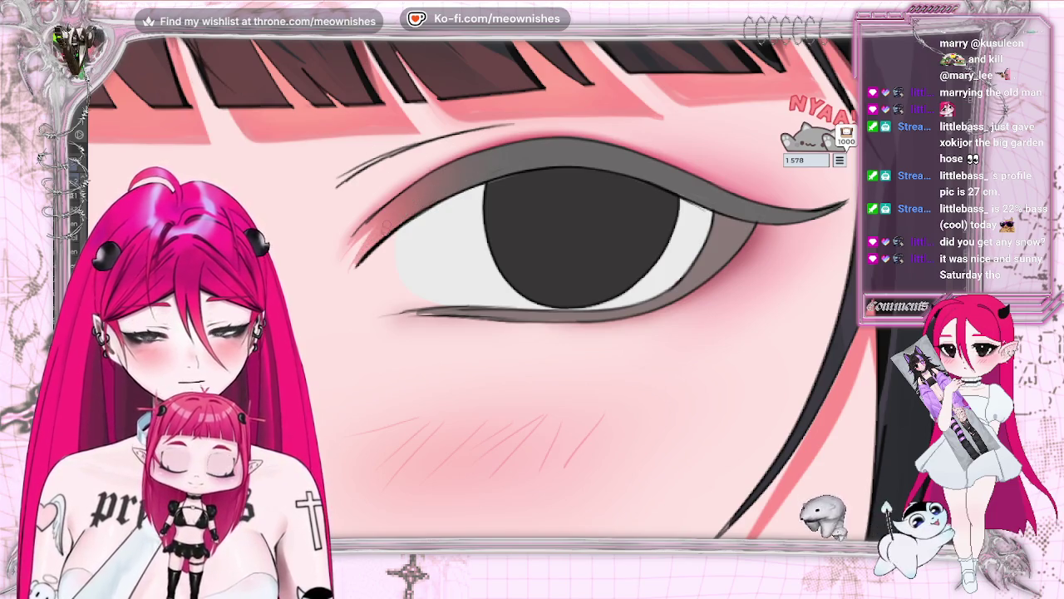
Darken the upper eyelid at its outer part, inner corner and outer wing
left_click_drag(645, 168, 718, 201)
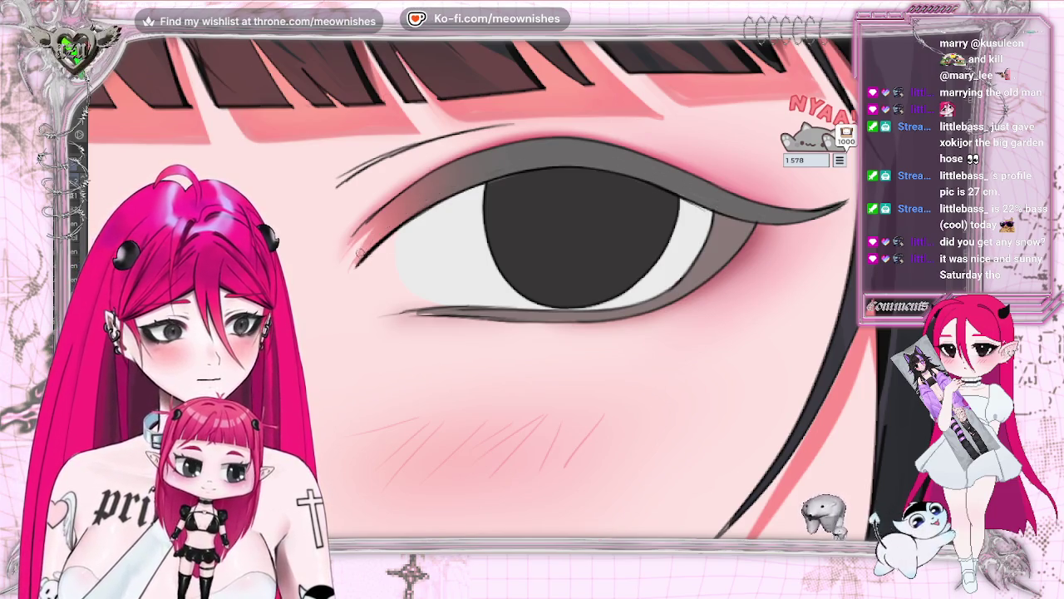
left_click_drag(524, 161, 615, 163)
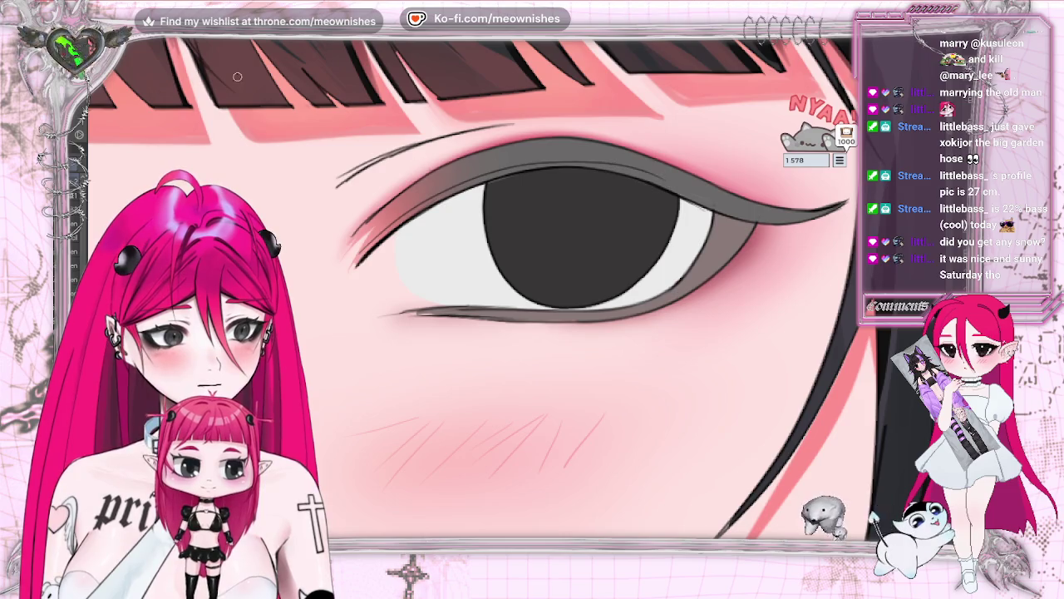
left_click_drag(404, 215, 369, 244)
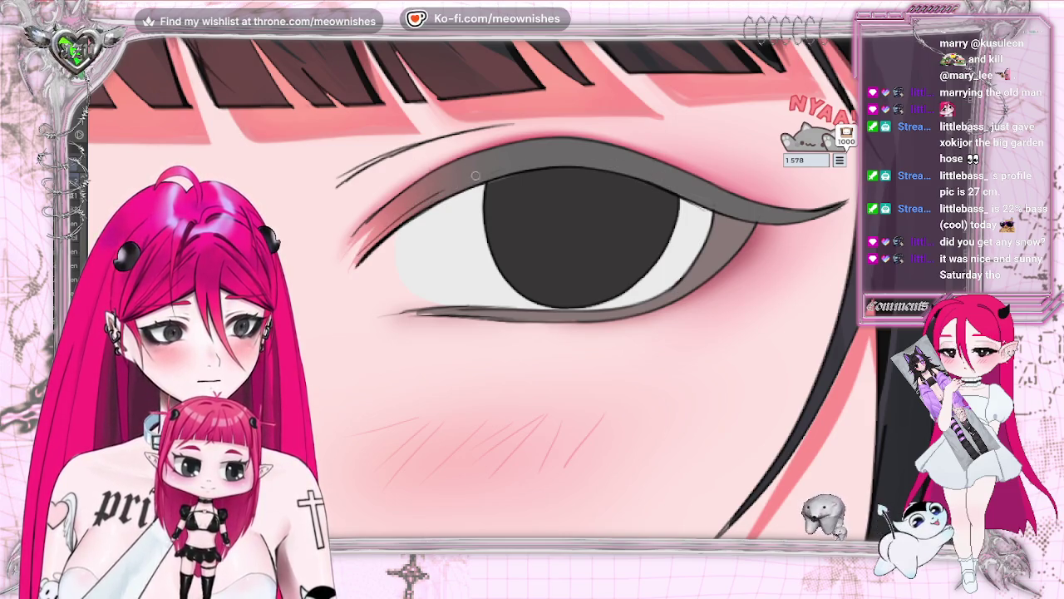
left_click_drag(749, 216, 831, 210)
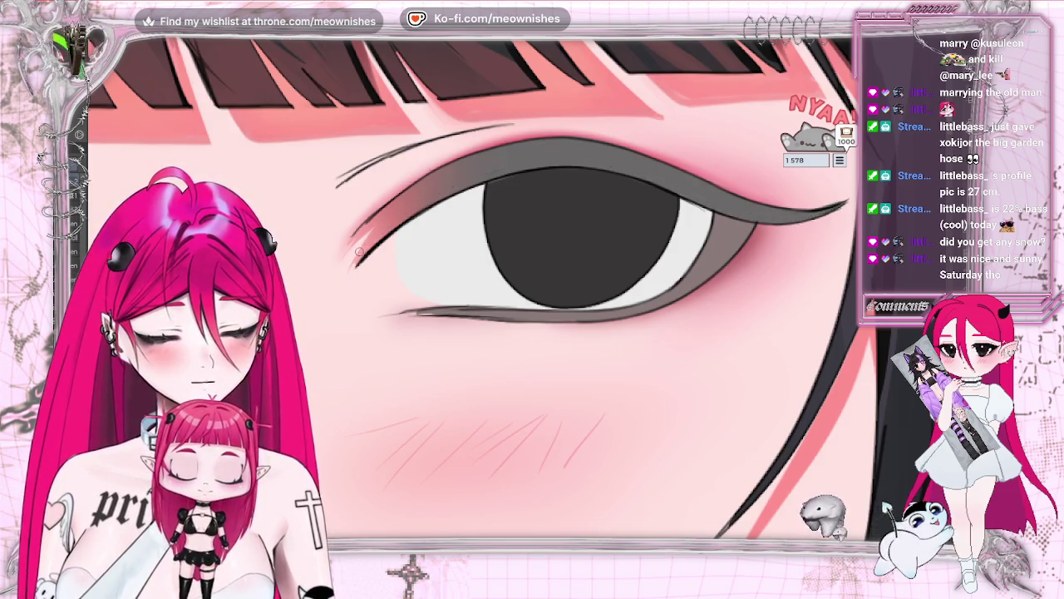
mouse_move(400, 218)
left_mouse_down()
mouse_move(515, 168)
mouse_move(586, 155)
left_mouse_up()
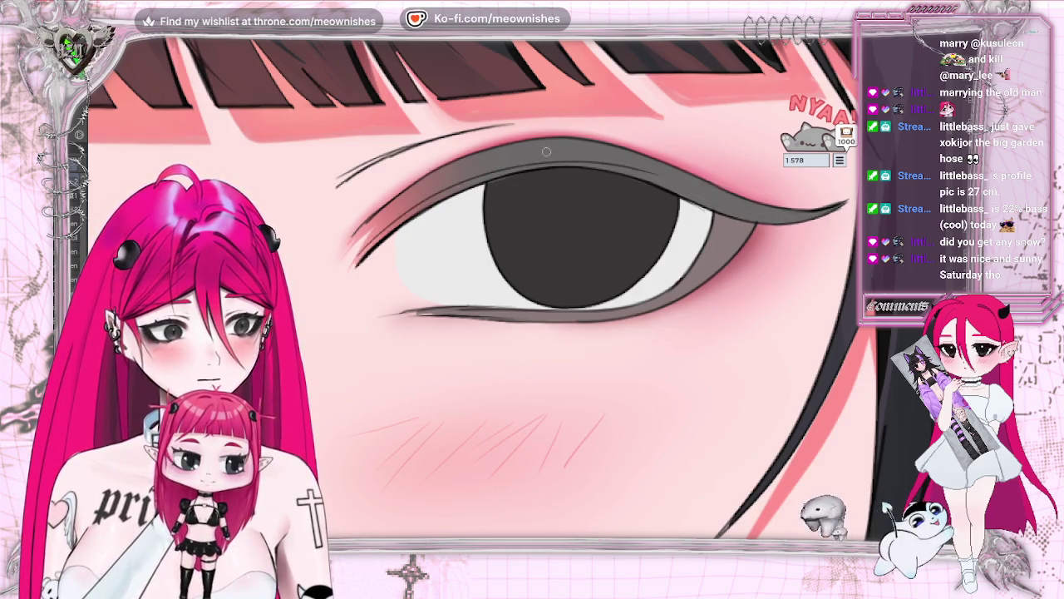
Retry the eyelid stroke from the inner corner, undoing the unwanted attempts
key("ctrl+z")
left_click_drag(366, 248, 470, 178)
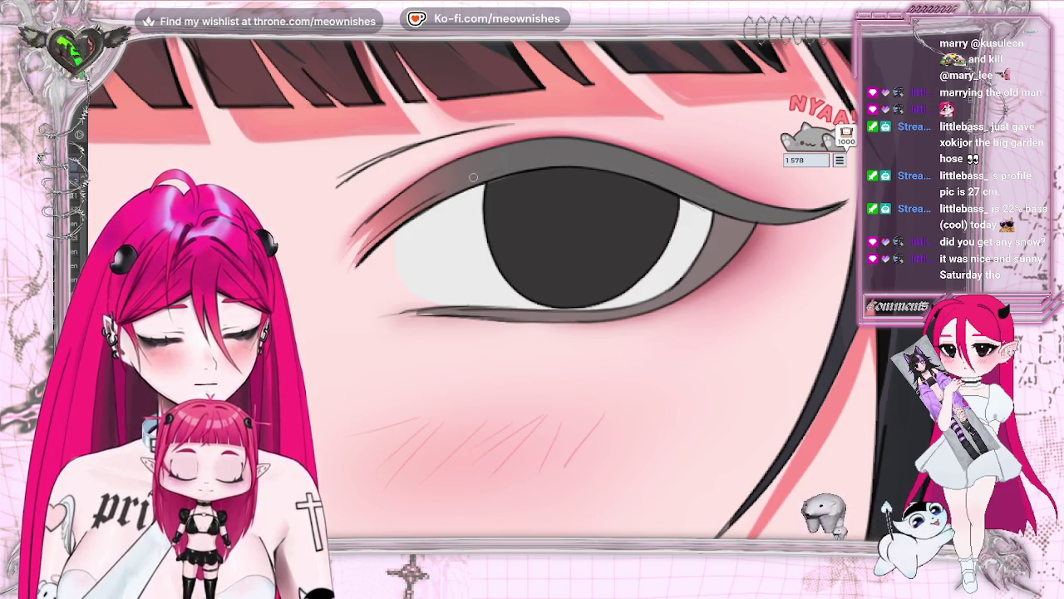
left_click_drag(729, 207, 687, 191)
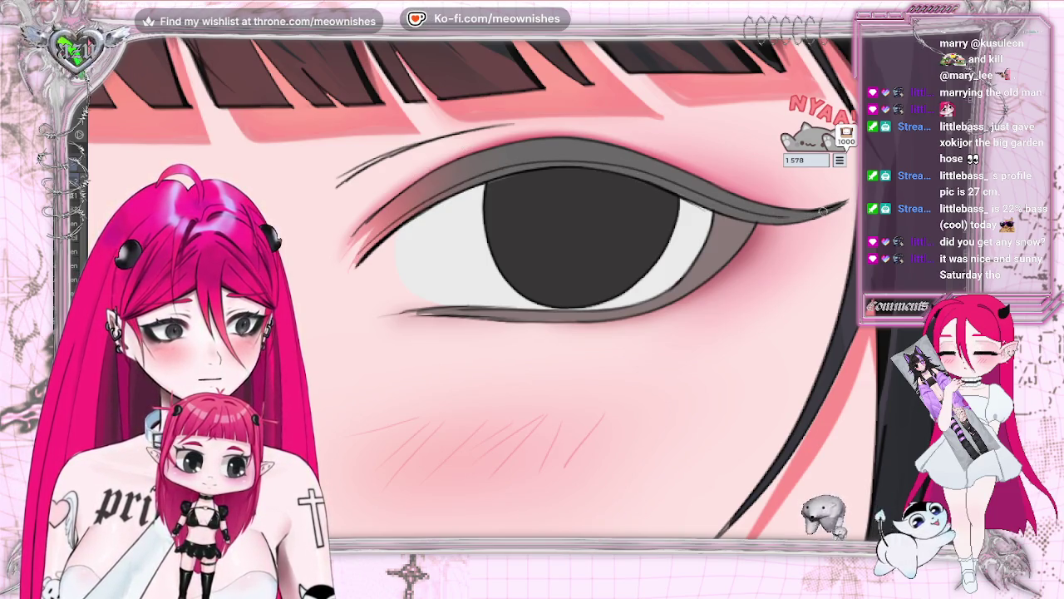
key("ctrl+z")
mouse_move(487, 171)
left_mouse_down()
mouse_move(574, 165)
mouse_move(721, 208)
left_mouse_up()
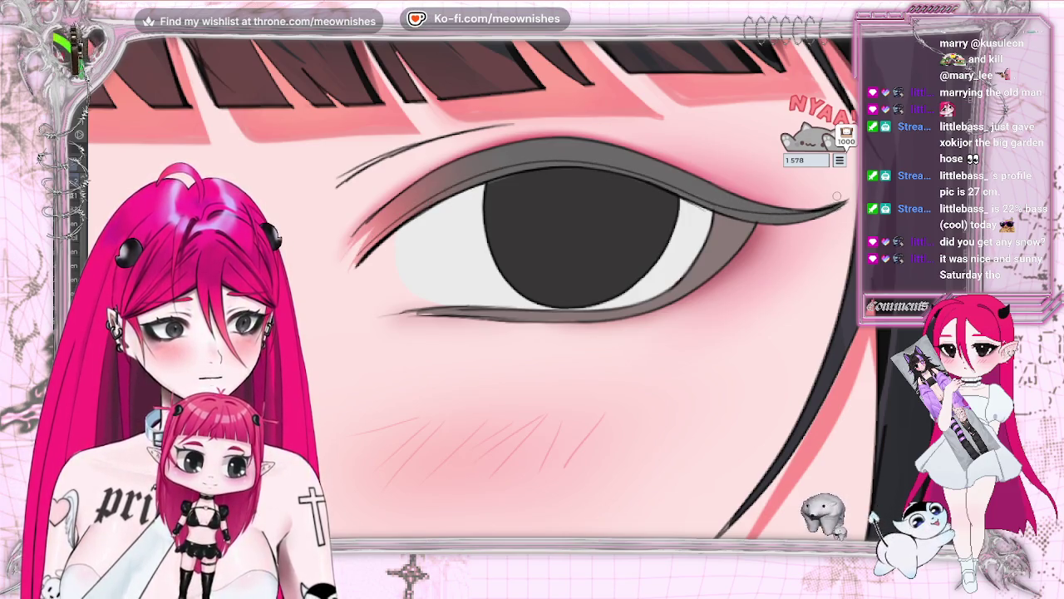
key("ctrl+z")
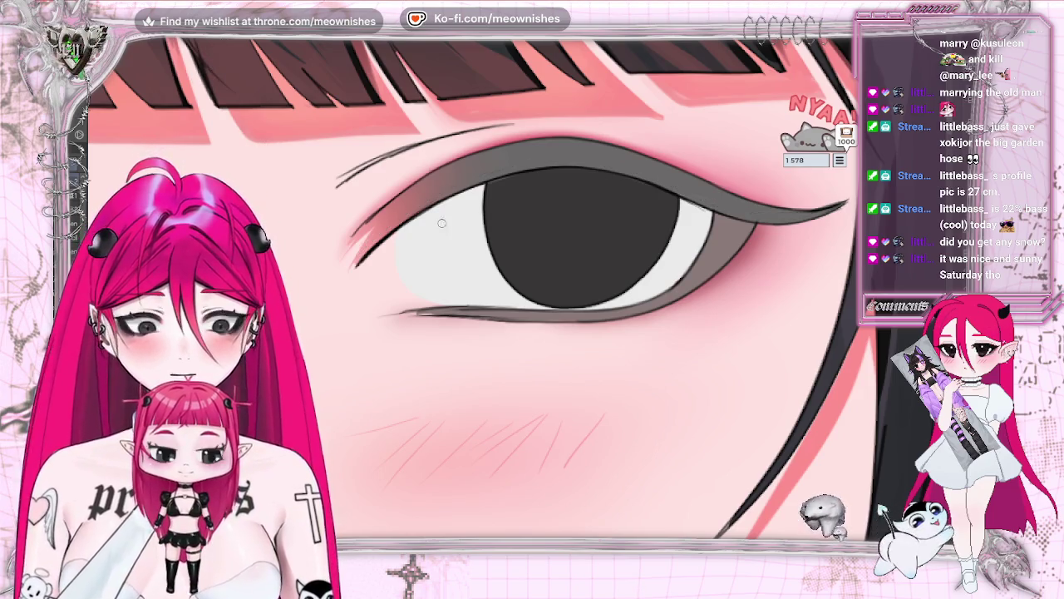
After undoing failed tries, lay a darker lash stroke along the upper eyelid
mouse_move(533, 164)
left_mouse_down()
mouse_move(614, 165)
mouse_move(803, 217)
left_mouse_up()
key("ctrl+z")
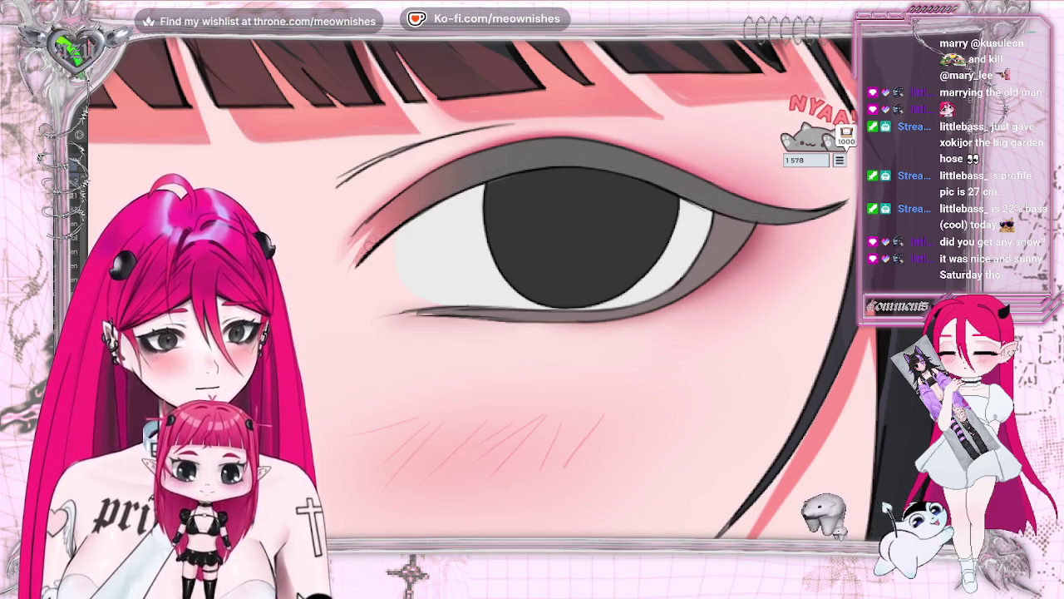
left_click_drag(643, 168, 707, 199)
key("ctrl+z")
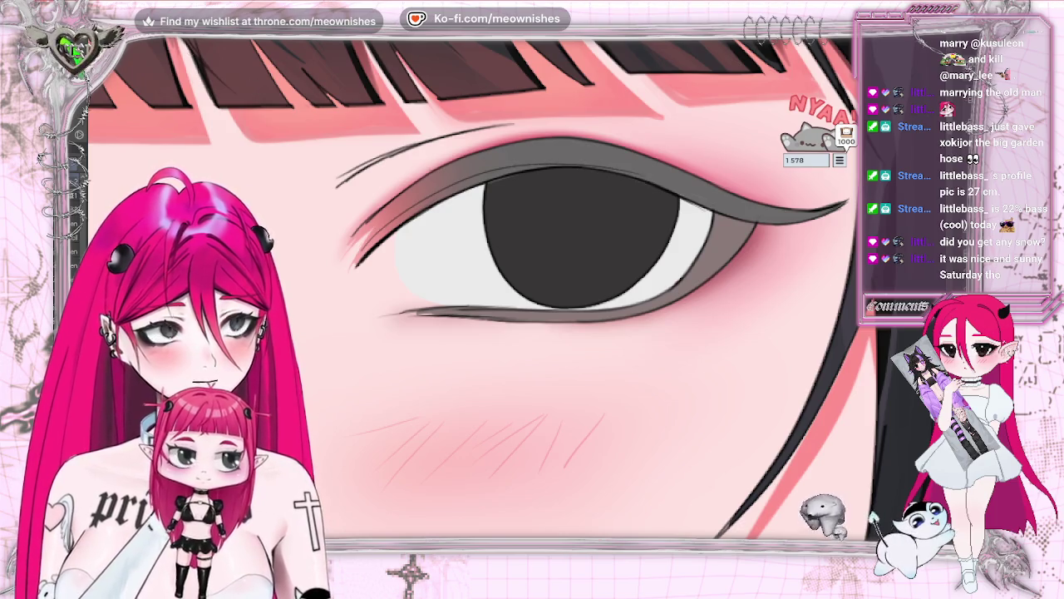
left_click_drag(520, 159, 713, 210)
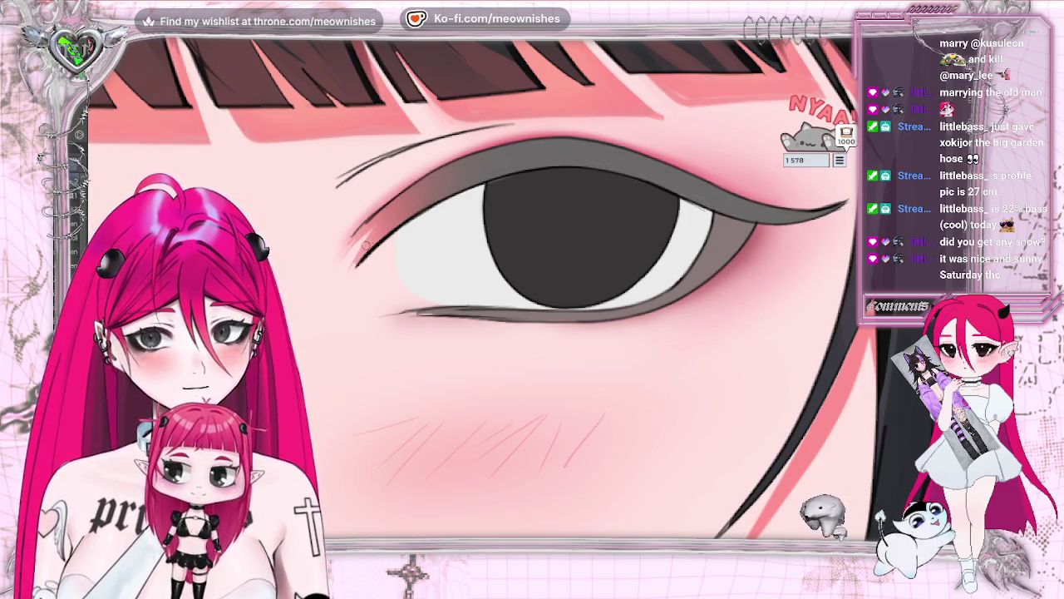
Paint four fine lash strokes along the upper lid, then view the whole image mirrored
left_click_drag(472, 174, 605, 162)
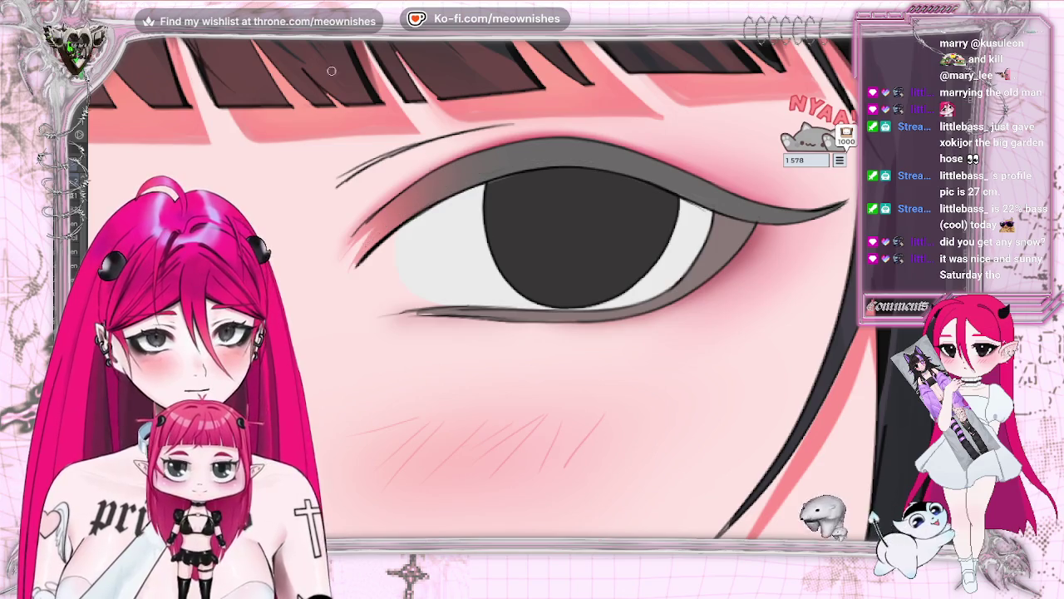
left_click_drag(360, 252, 557, 160)
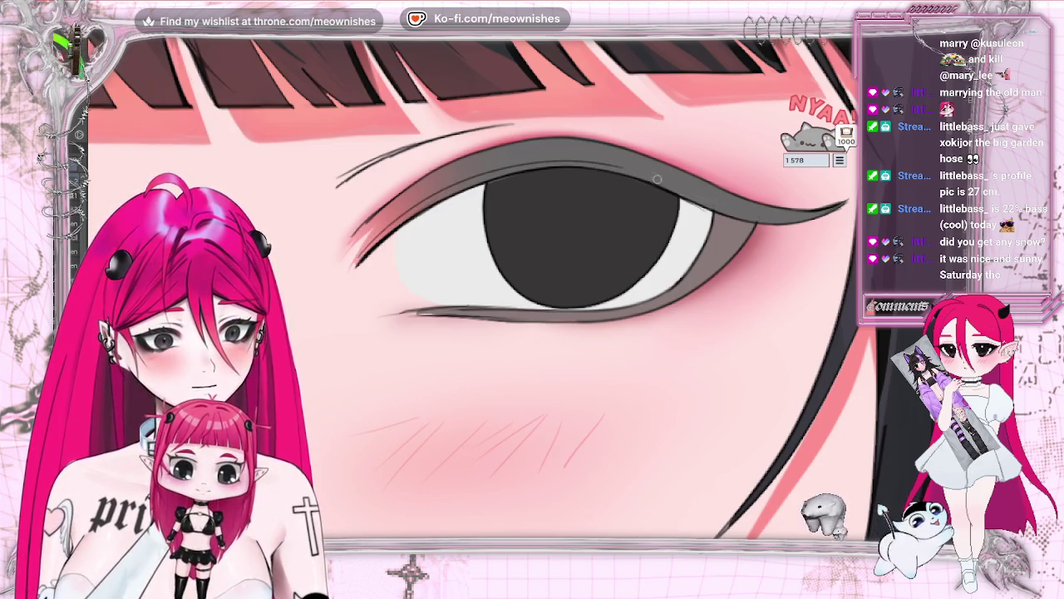
left_click_drag(709, 202, 753, 218)
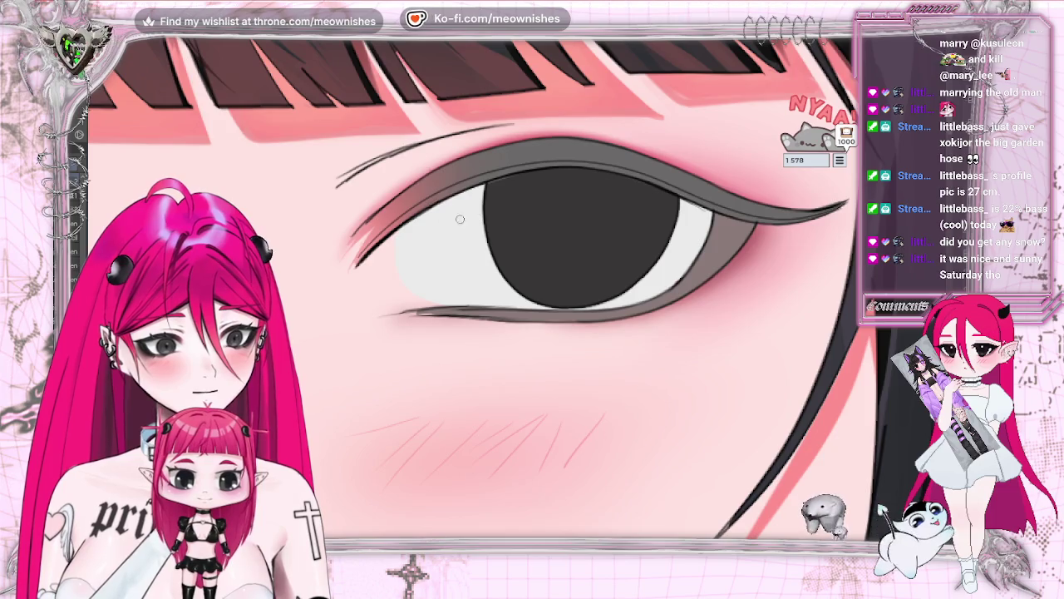
left_click_drag(530, 156, 708, 194)
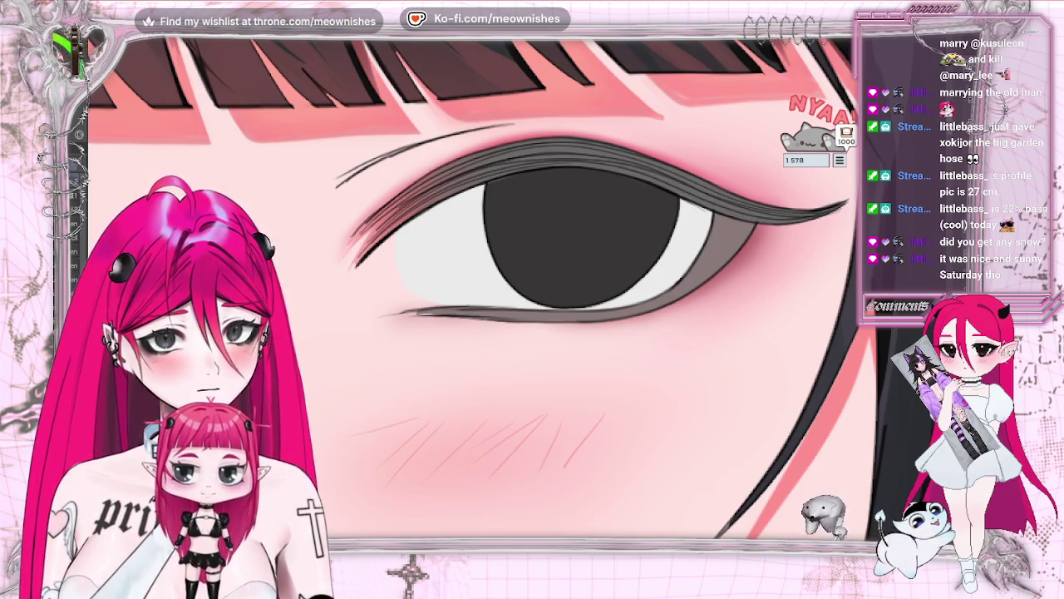
key("h")
key("ctrl+0")
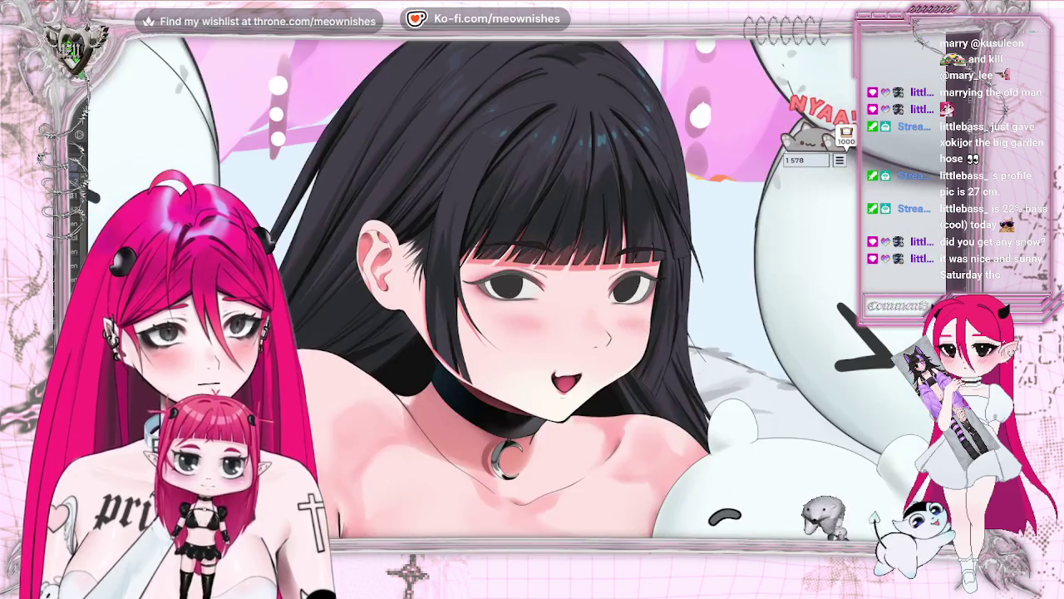
Unmirror the canvas and fit the whole illustration in the window
key("h")
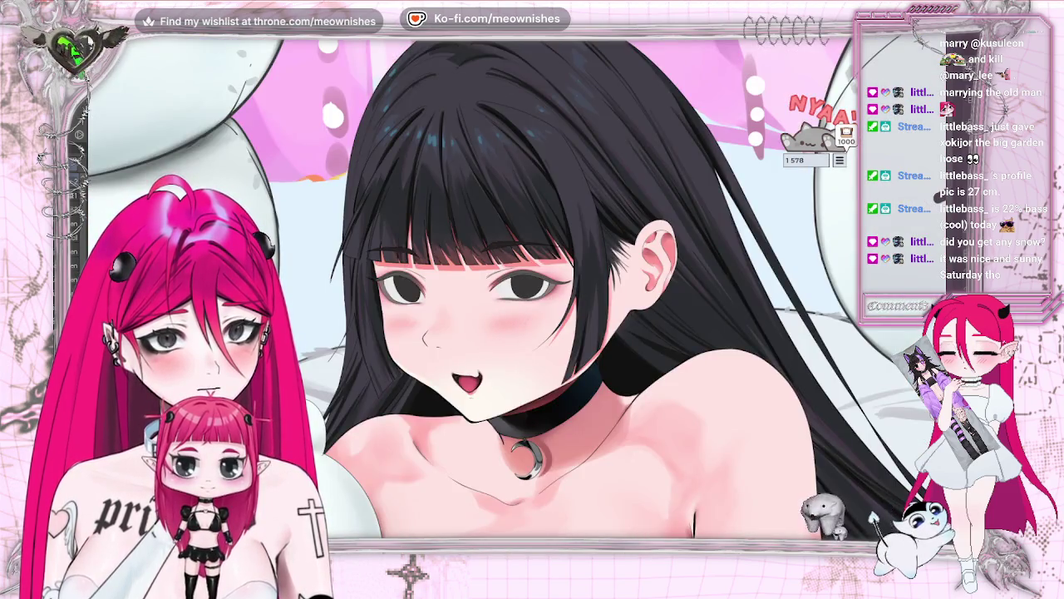
key("ctrl+0")
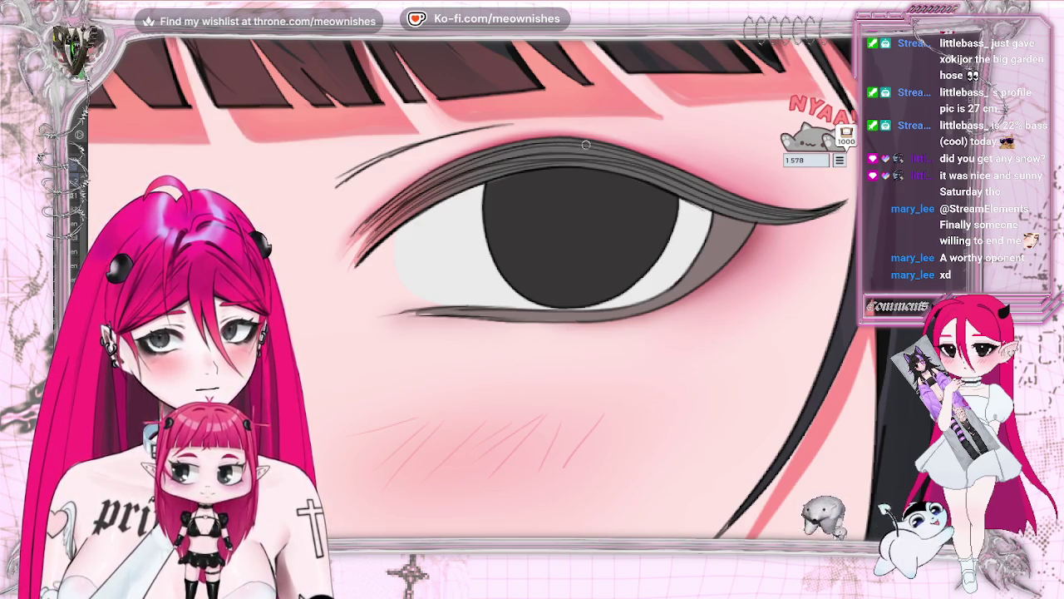
Darken a small patch of the upper lashes, zoom in, and reset the view angle
left_click_drag(445, 178, 570, 146)
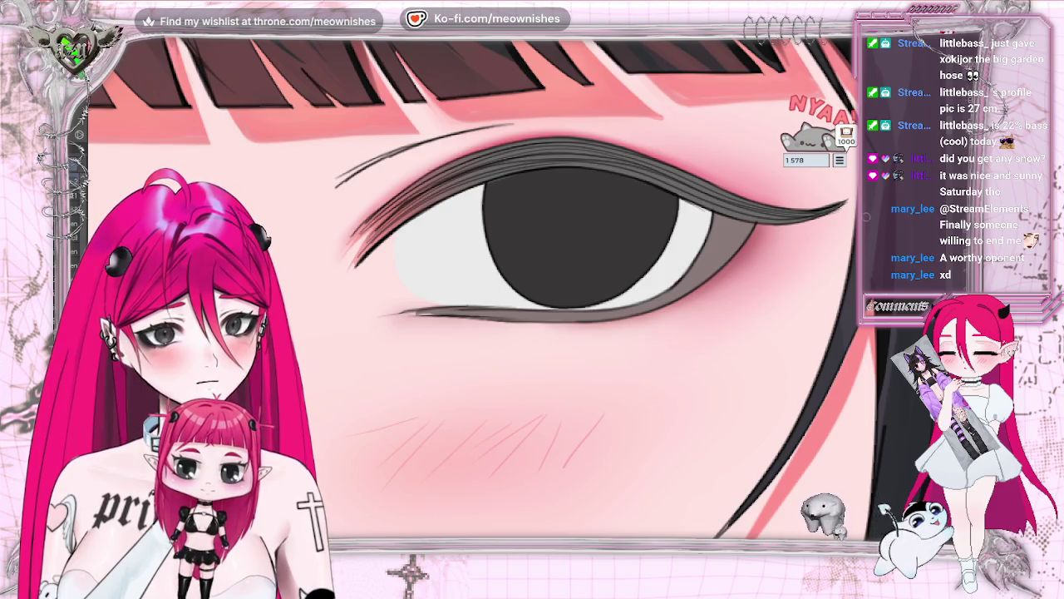
scroll(727, 185, "down", 5)
scroll(507, 278, "down", 2)
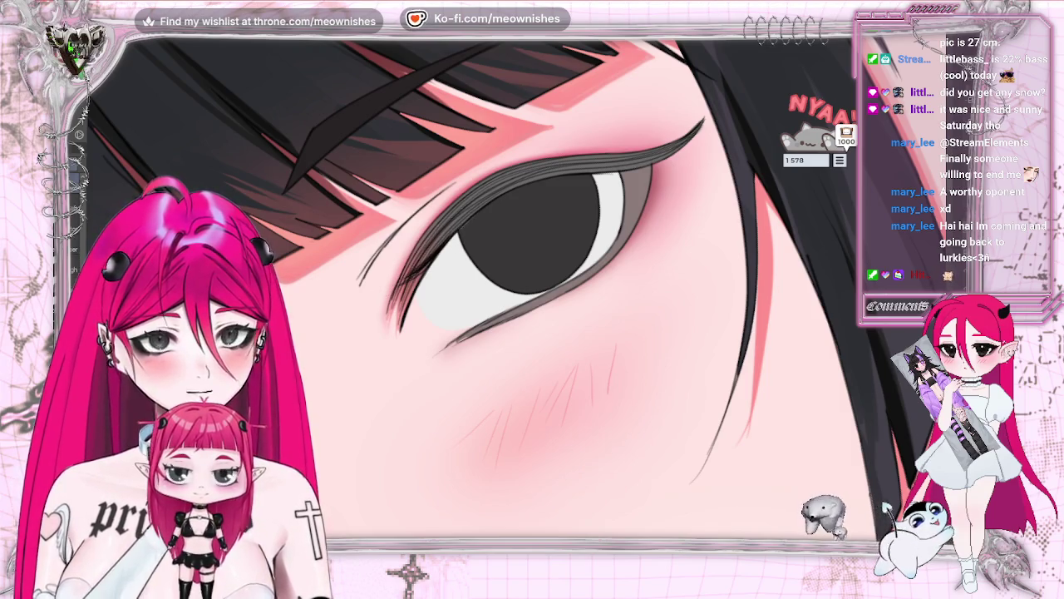
key("Delete")
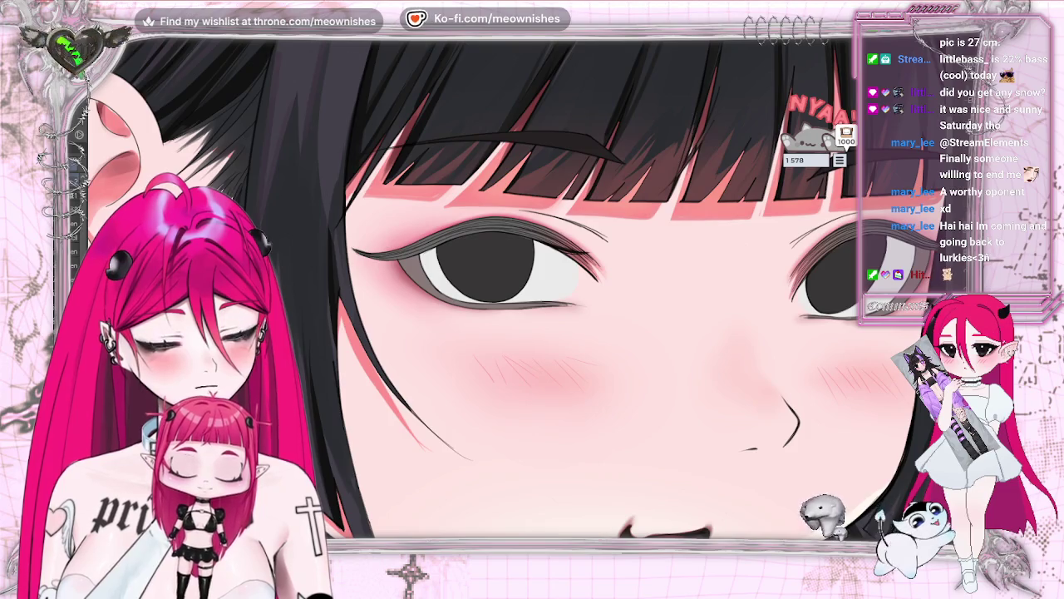
Transform the lash stroke at the upper lid's inner end into a new shape and check it
left_click_drag(586, 226, 562, 242)
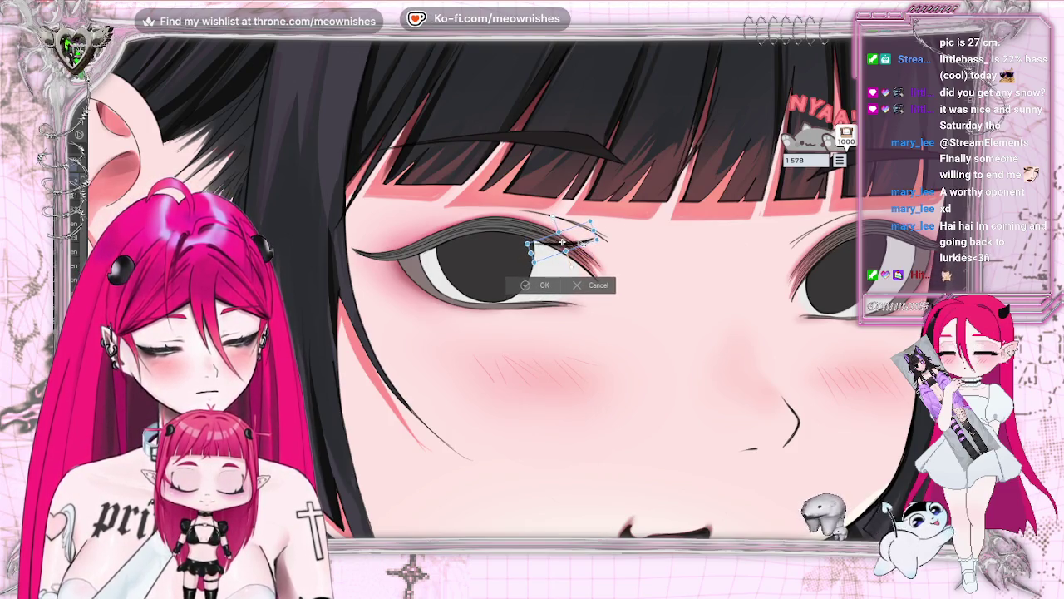
left_click(527, 286)
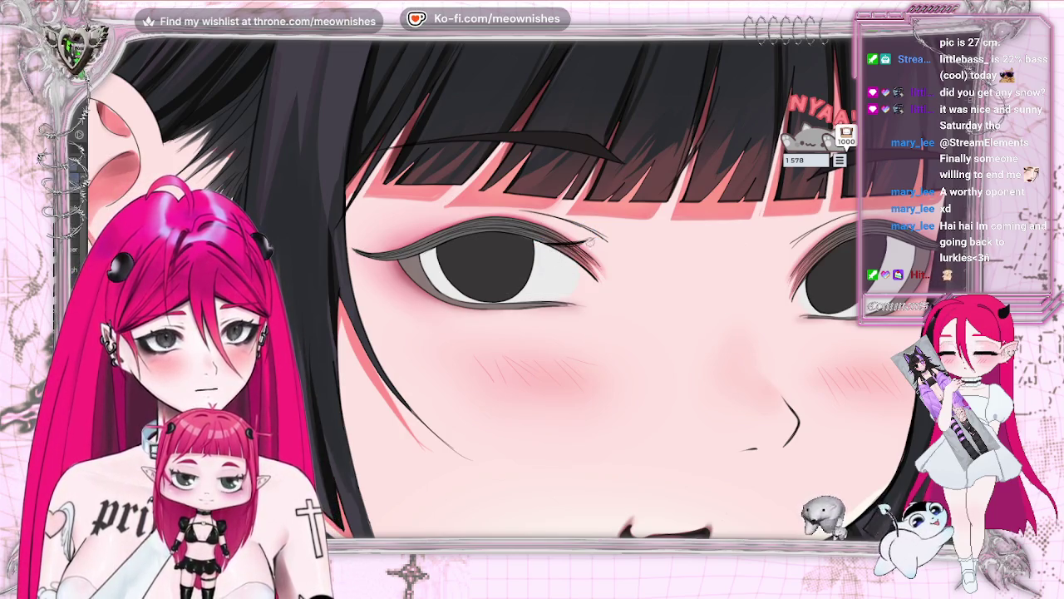
scroll(611, 212, "down", 5)
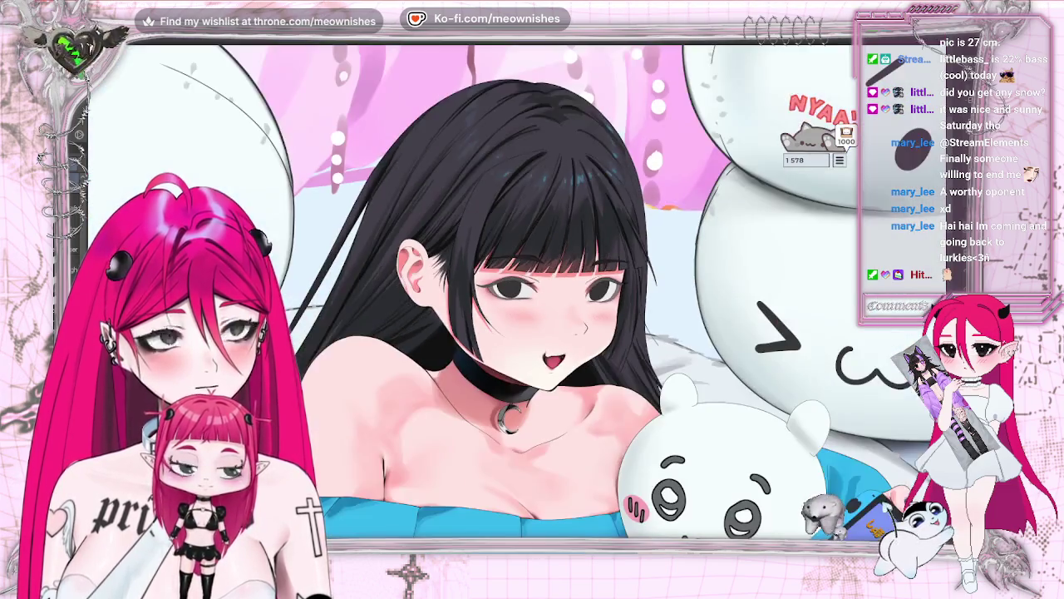
scroll(611, 211, "up", 6)
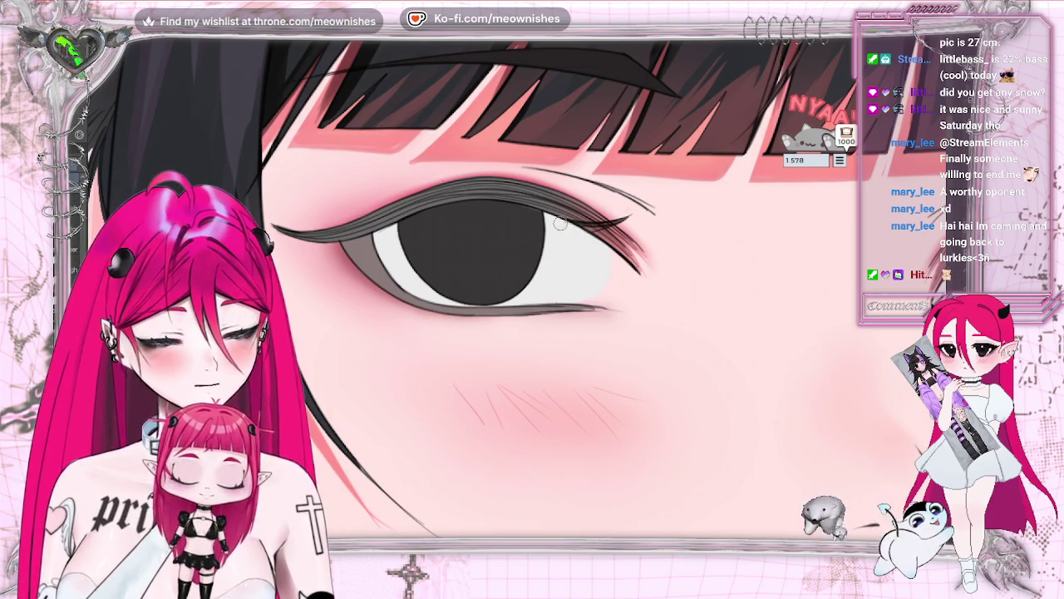
Flip the canvas horizontally, zoom out to review, then zoom back into the eye
key("h")
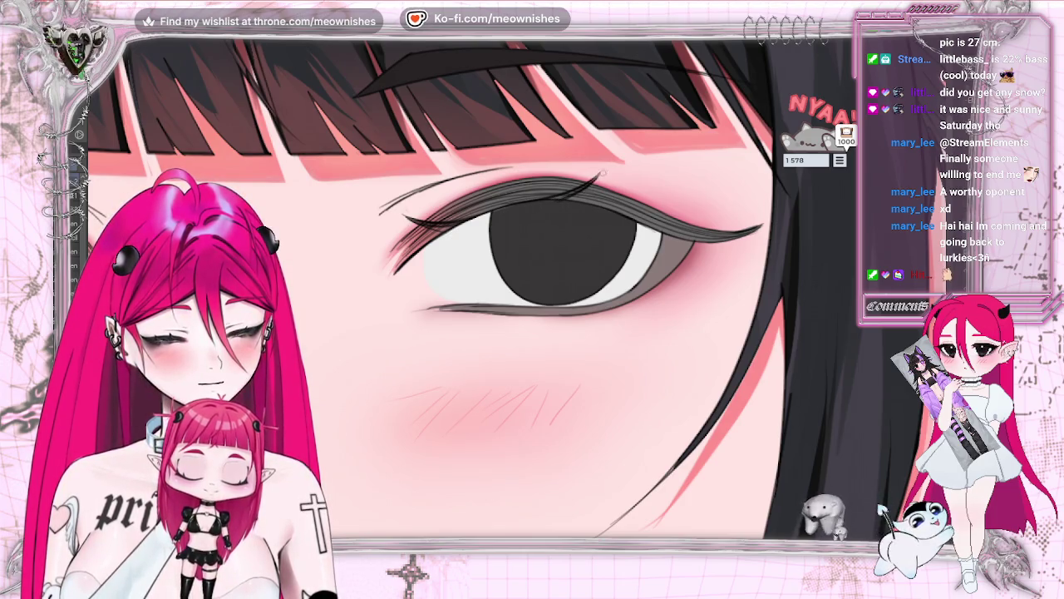
scroll(515, 291, "down", 5)
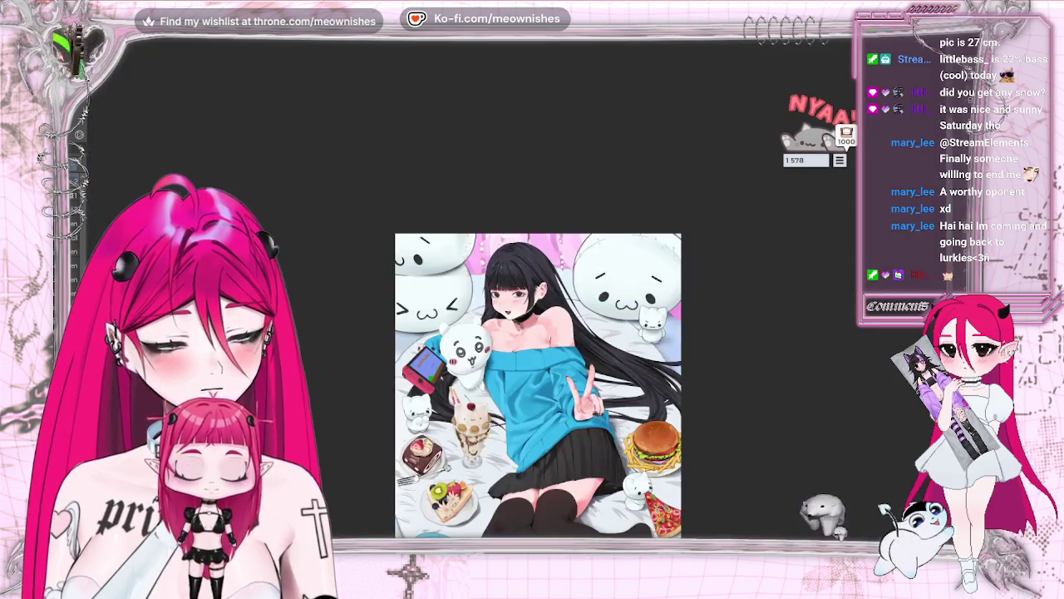
scroll(515, 291, "up", 5)
scroll(519, 299, "up", 5)
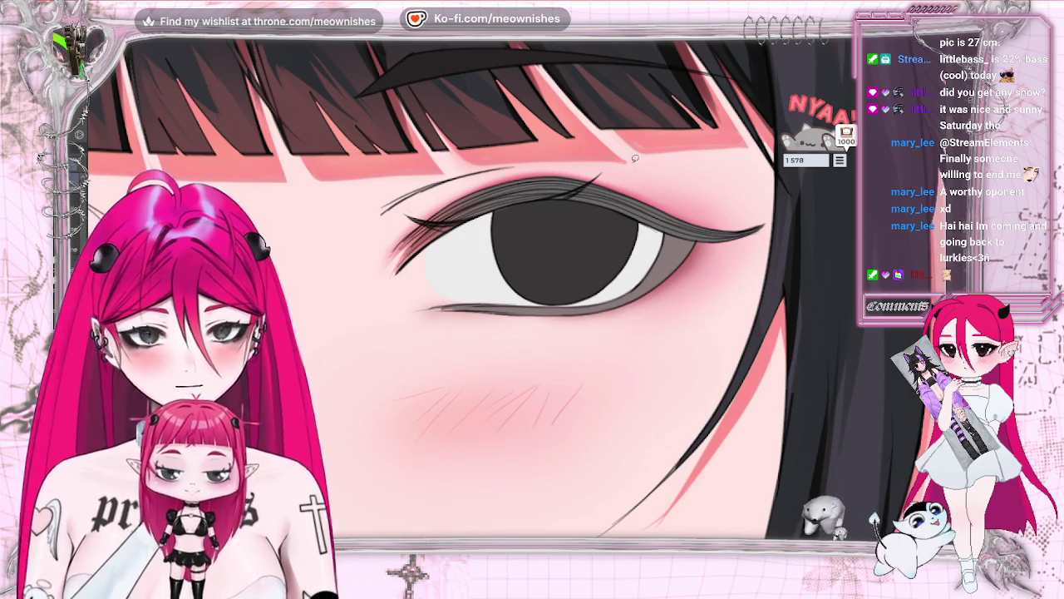
Lasso the lashes above the pupil, scale and rotate them, then deselect and fit the view
left_click_drag(624, 218, 645, 179)
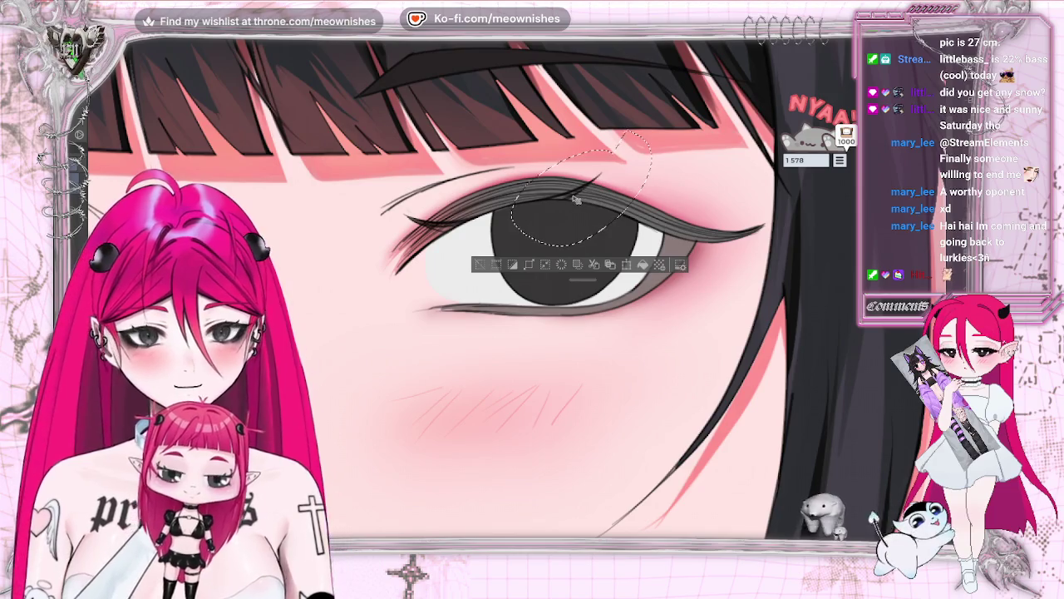
left_click_drag(592, 274, 566, 275)
left_click(601, 264)
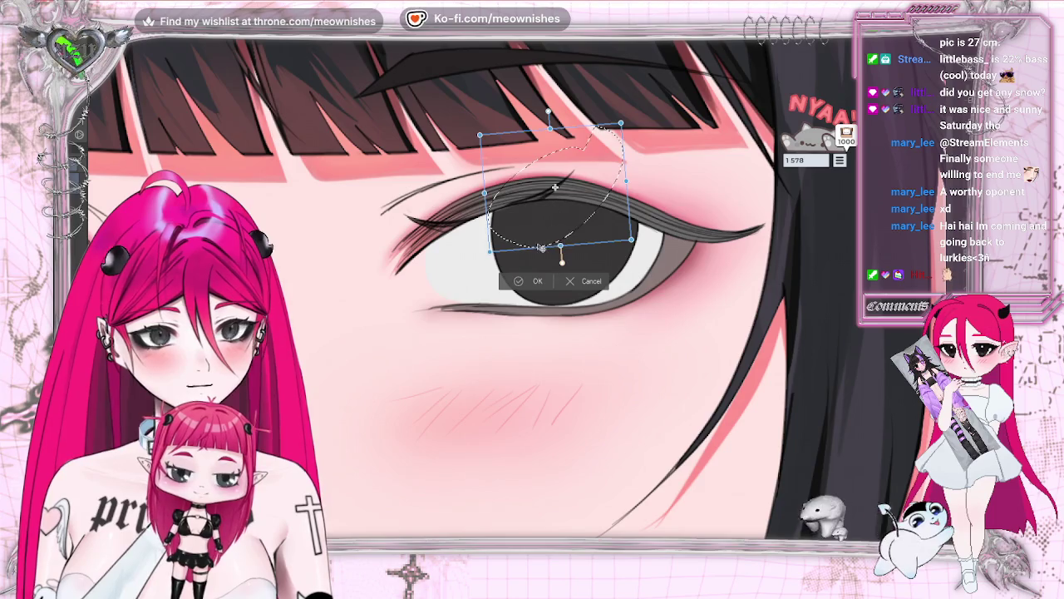
left_click(517, 283)
left_click(453, 266)
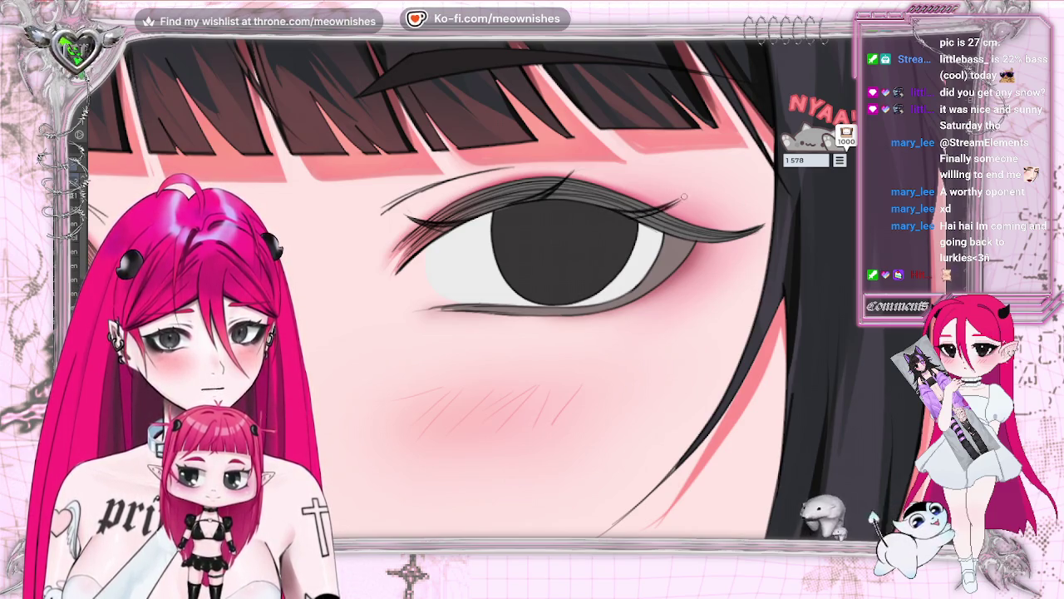
key("ctrl+0")
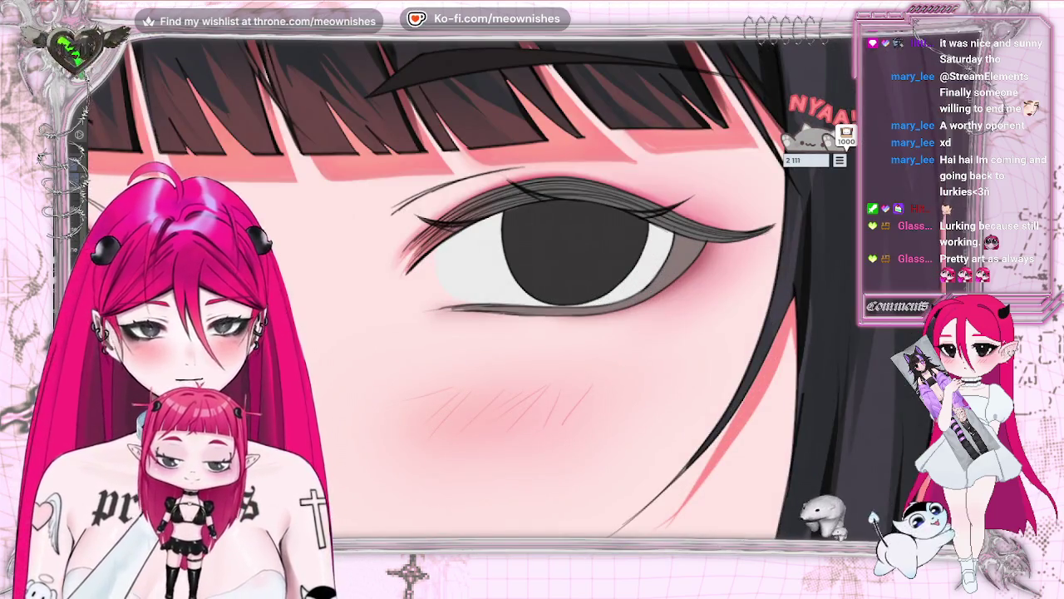
Rotate the selected upper-lid lashes to a new angle, deselect, and add dark lash strokes
left_click_drag(517, 133, 541, 140)
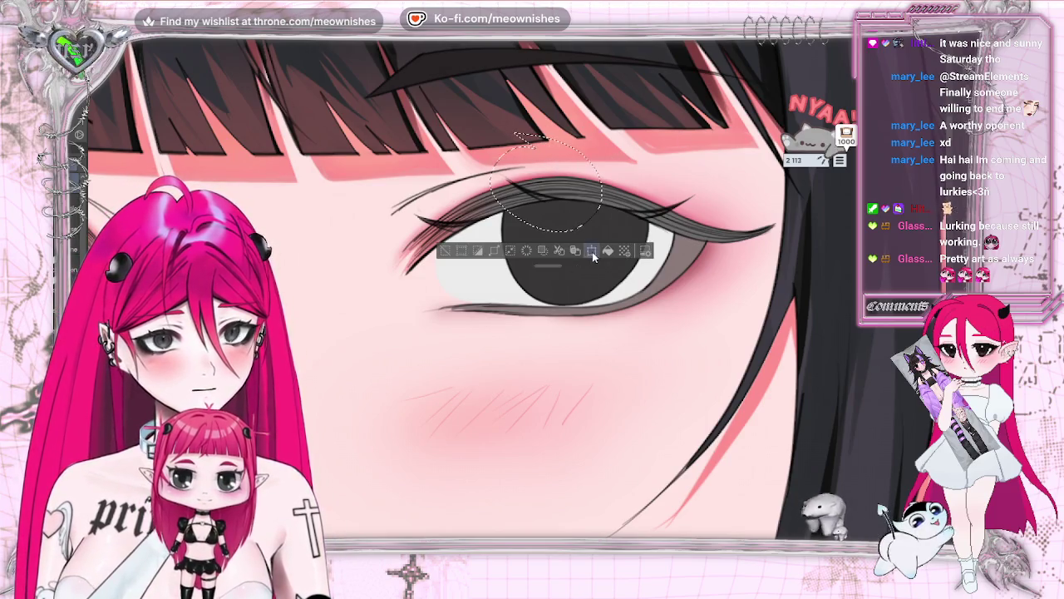
left_click(592, 250)
left_click_drag(582, 249, 547, 238)
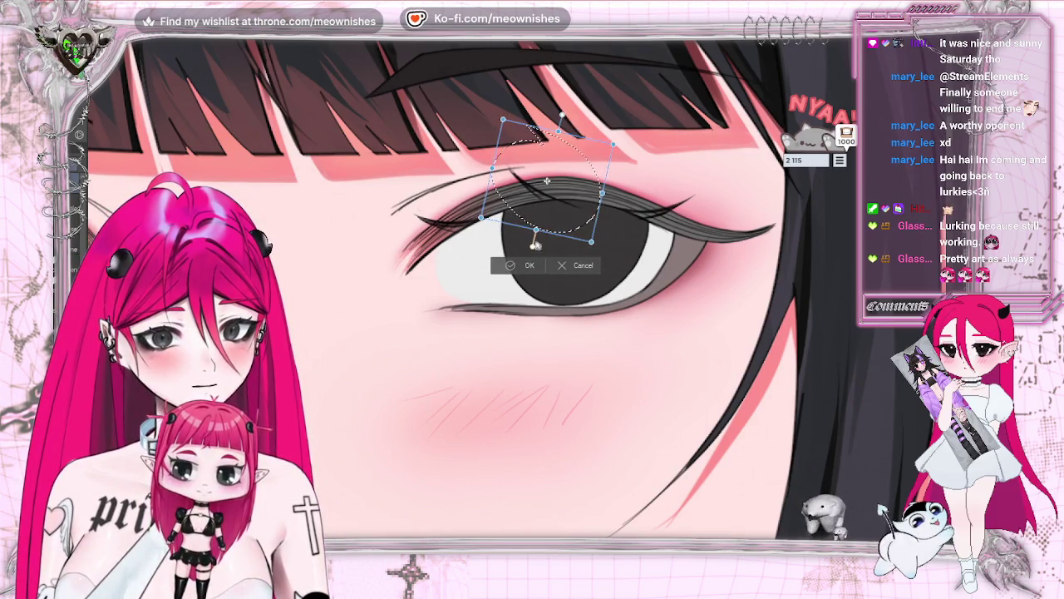
left_click(529, 264)
key("ctrl+d")
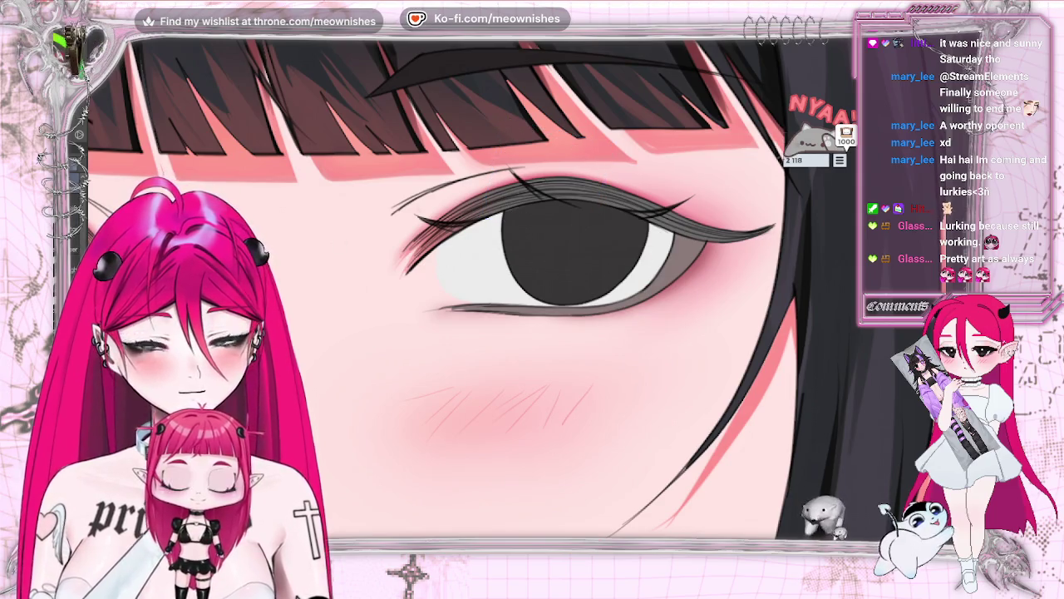
left_click(563, 203)
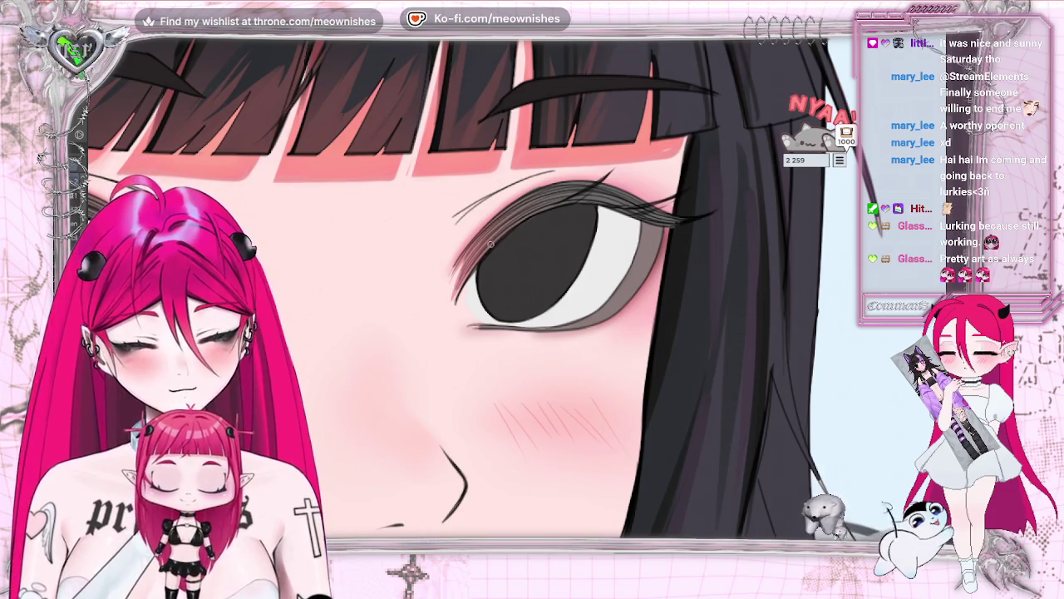
left_click_drag(526, 215, 501, 234)
Draw more dark lash strokes along the upper lid, with faint ones at its outer end
left_click_drag(541, 191, 520, 226)
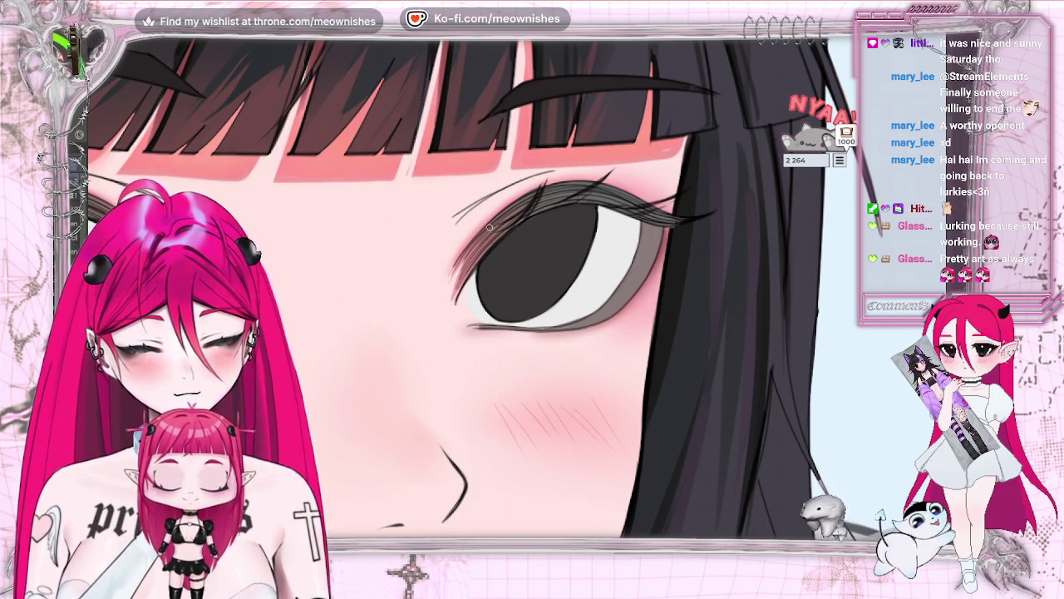
left_click_drag(549, 173, 491, 239)
mouse_move(537, 198)
left_mouse_down()
mouse_move(505, 234)
mouse_move(525, 213)
left_mouse_up()
left_click_drag(532, 203, 489, 243)
left_click_drag(613, 155, 629, 151)
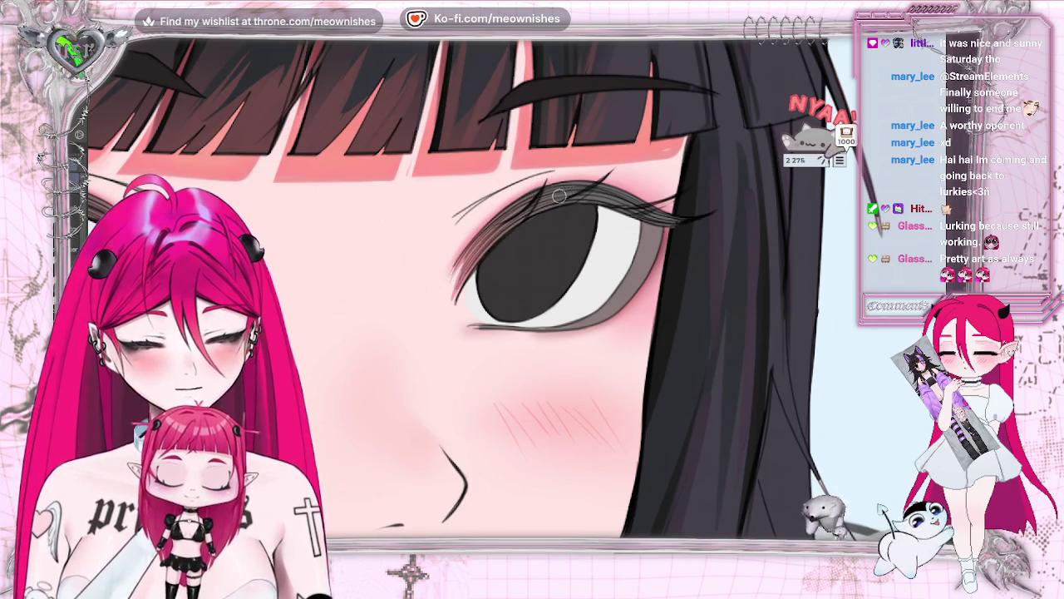
mouse_move(568, 192)
left_mouse_down()
mouse_move(612, 175)
mouse_move(577, 203)
left_mouse_up()
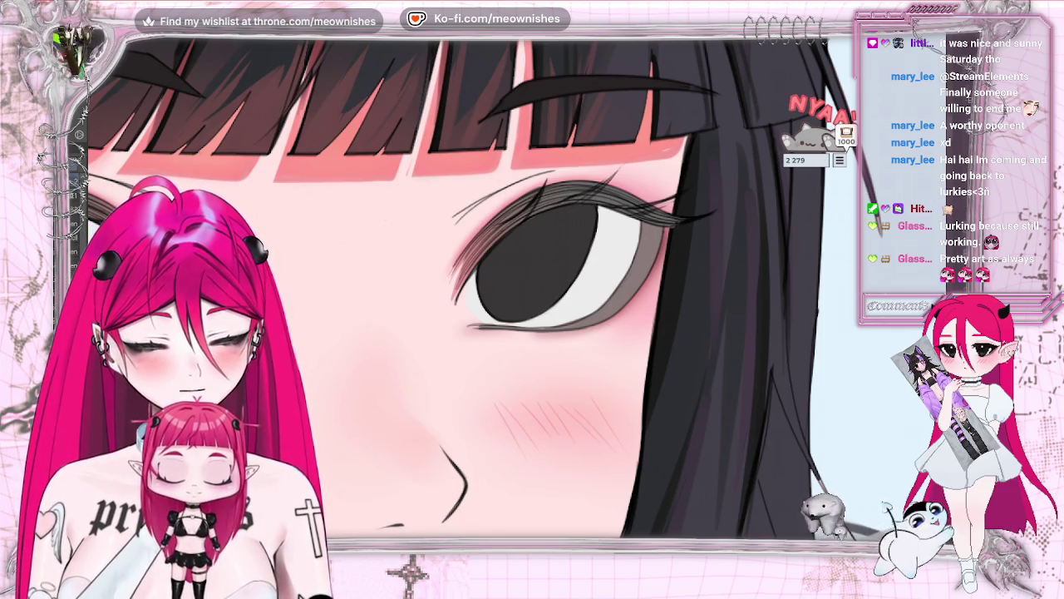
scroll(508, 291, "down", 3)
scroll(507, 291, "down", 3)
scroll(508, 291, "down", 2)
scroll(507, 291, "up", 2)
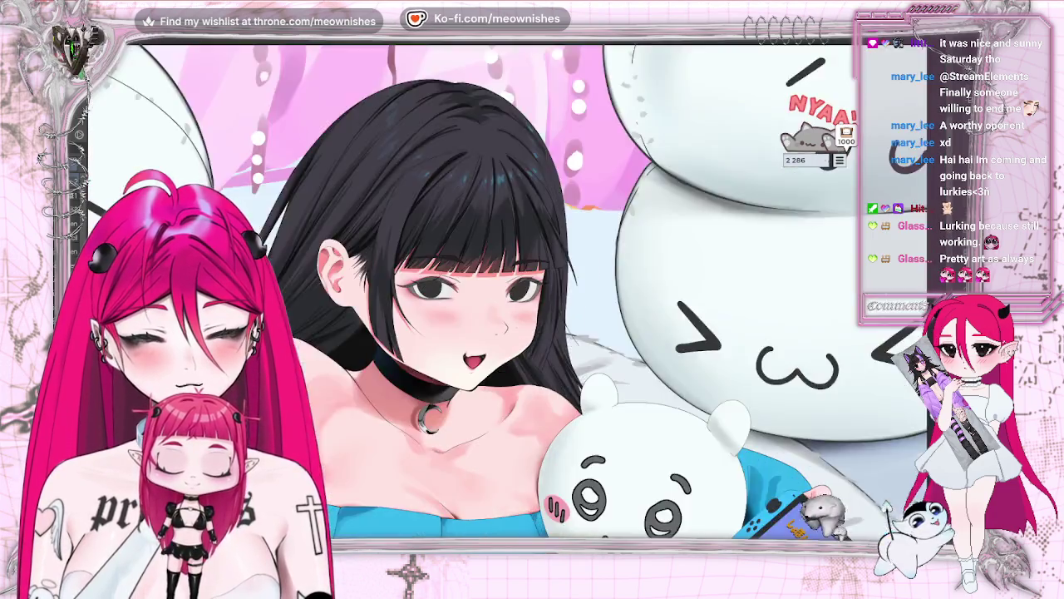
scroll(516, 291, "up", 4)
scroll(515, 291, "up", 2)
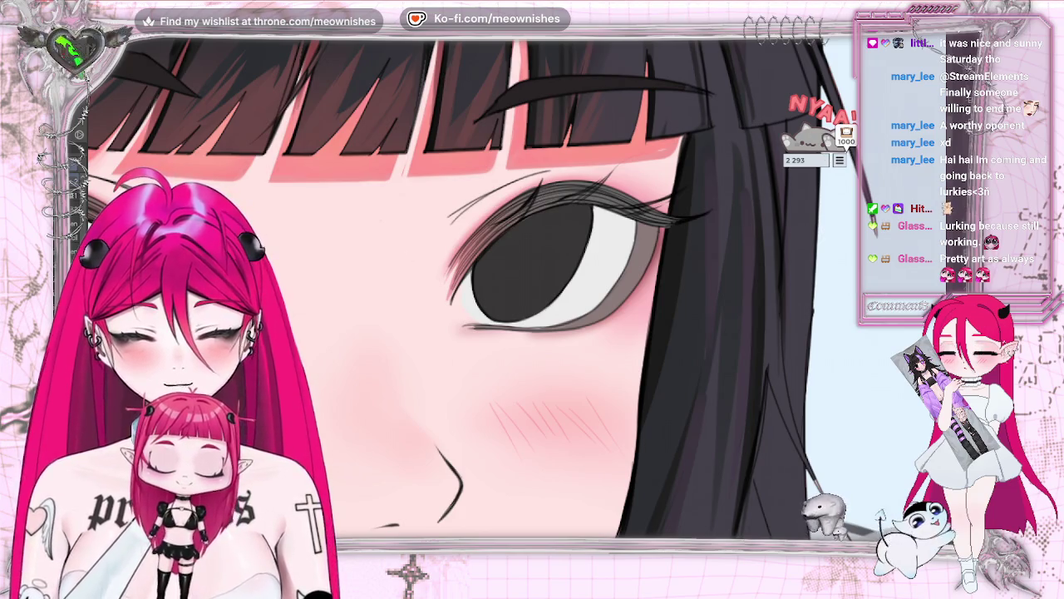
Add small lashes and darkened, extended tips along the outer upper lid
left_click_drag(611, 209, 632, 204)
mouse_move(614, 208)
left_mouse_down()
mouse_move(629, 204)
mouse_move(587, 191)
mouse_move(599, 195)
left_mouse_up()
mouse_move(673, 196)
left_mouse_down()
mouse_move(648, 199)
mouse_move(642, 218)
mouse_move(672, 191)
left_mouse_up()
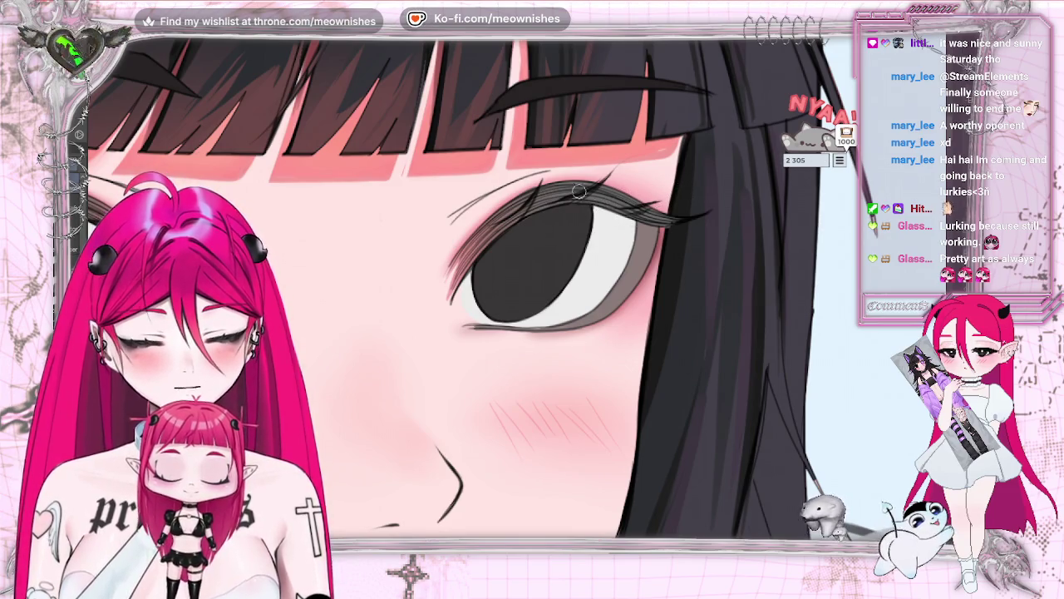
mouse_move(576, 200)
left_mouse_down()
mouse_move(598, 179)
mouse_move(633, 187)
left_mouse_up()
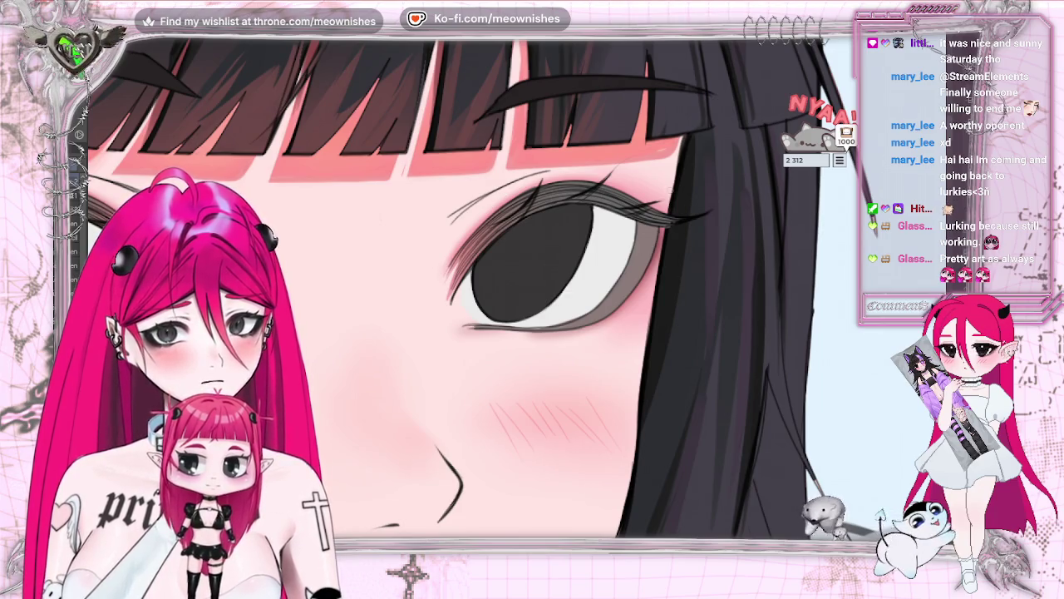
left_click(623, 207)
left_click_drag(673, 197, 653, 205)
left_click(613, 172)
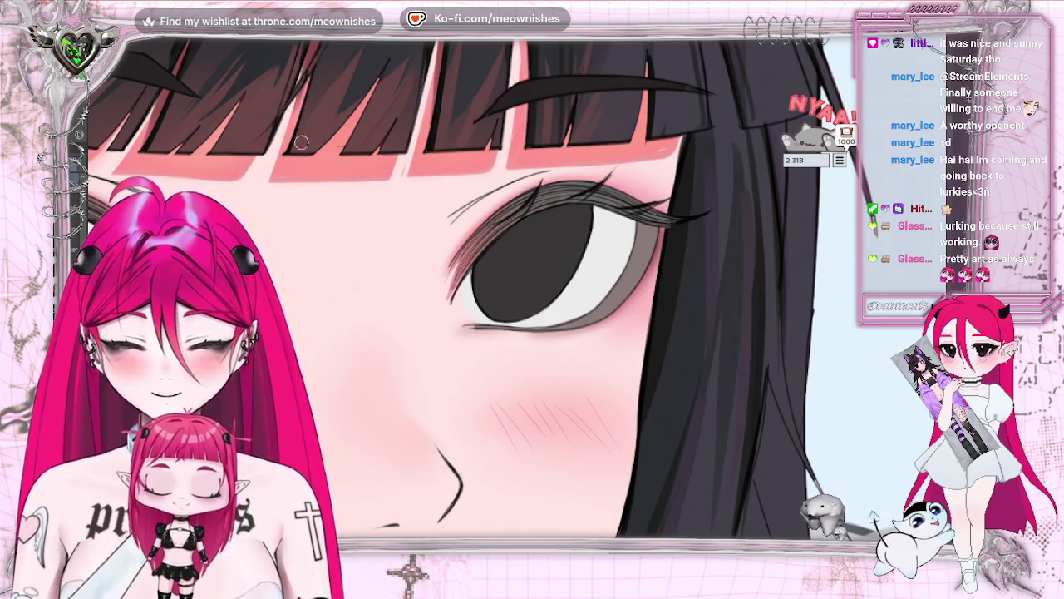
left_click(549, 172)
left_click_drag(610, 176, 601, 200)
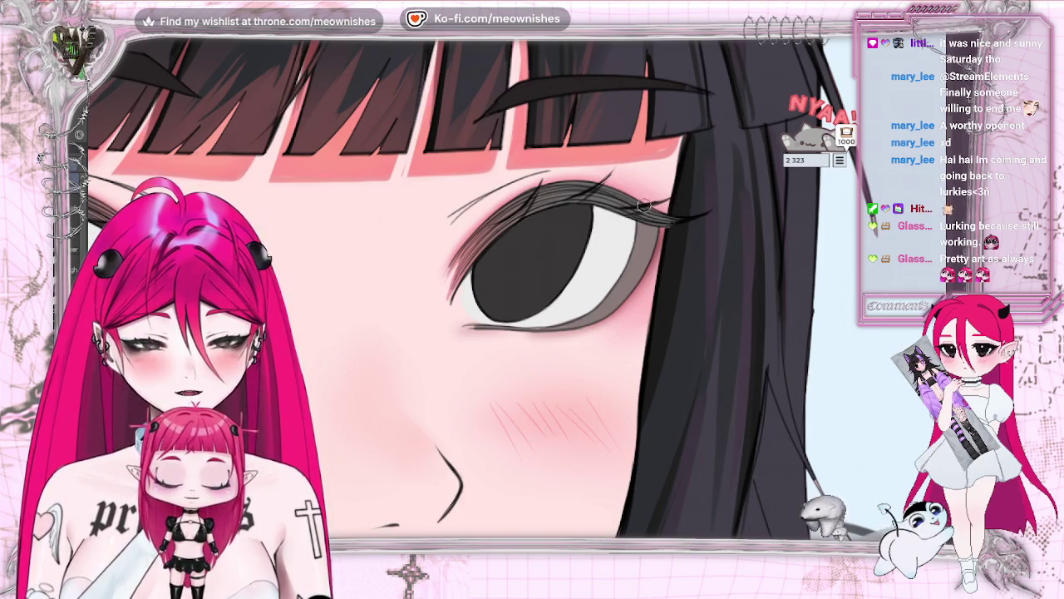
Fit the whole illustration in view, mirror it to check proportions, then zoom back in on the eye
key("ctrl+0")
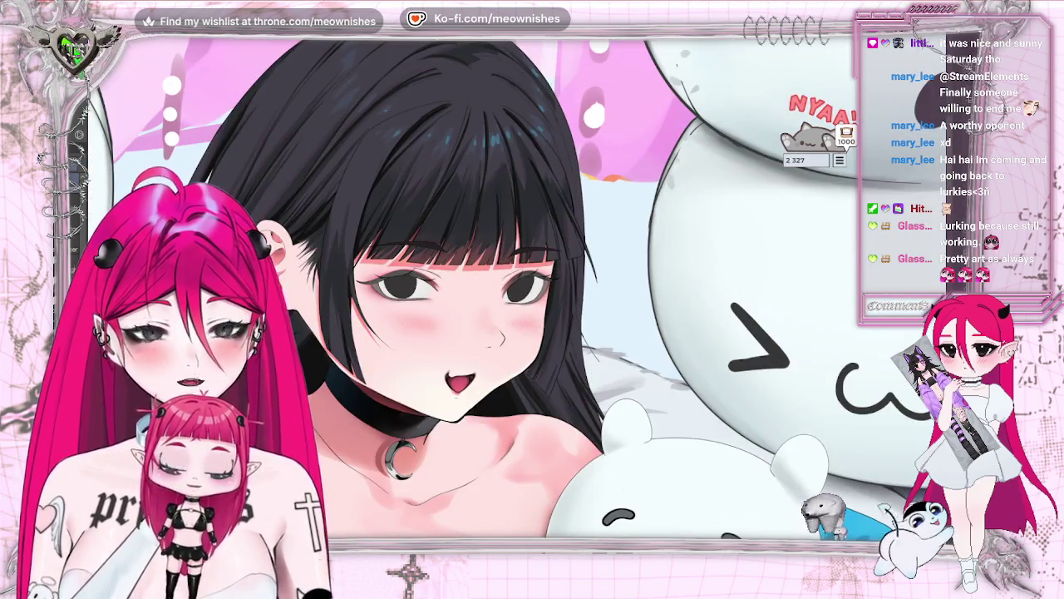
key("ctrl+0")
key("m")
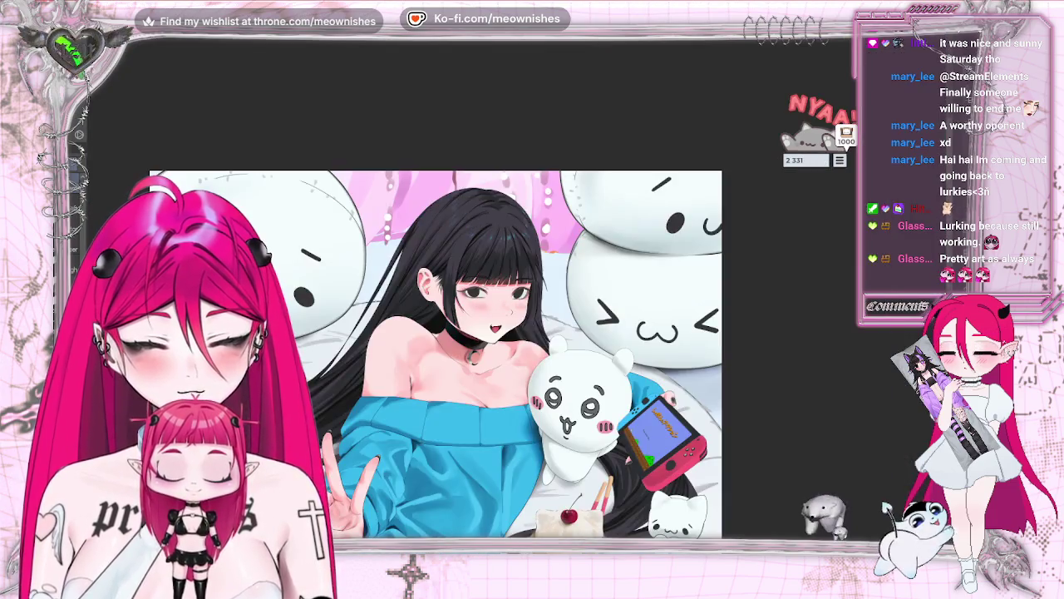
key("ctrl+0")
key("ctrl+plus")
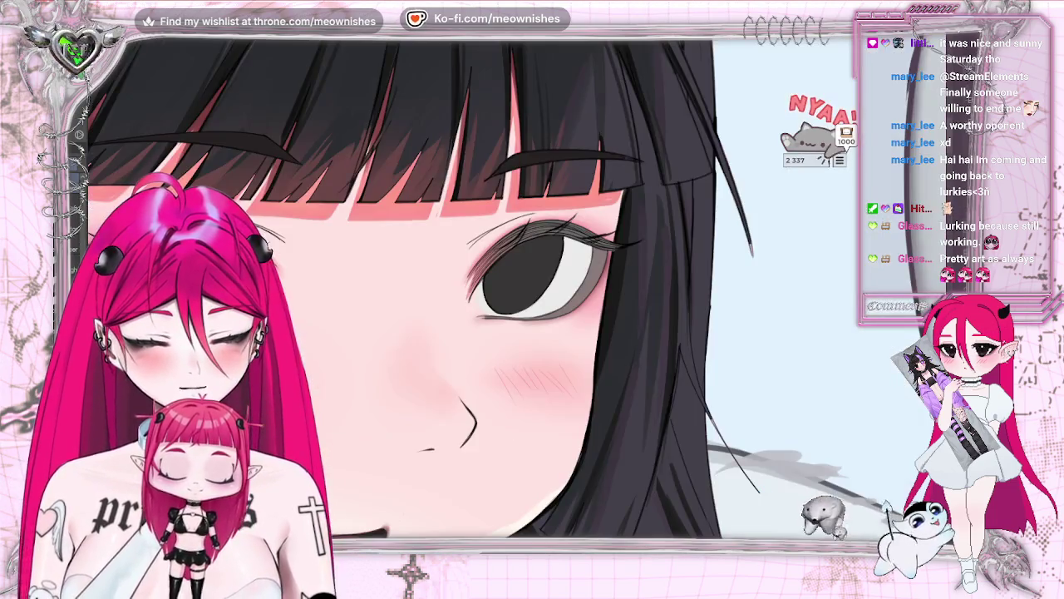
Zoom closer and paint a lighter blending strip along the upper lashes
key("ctrl+plus")
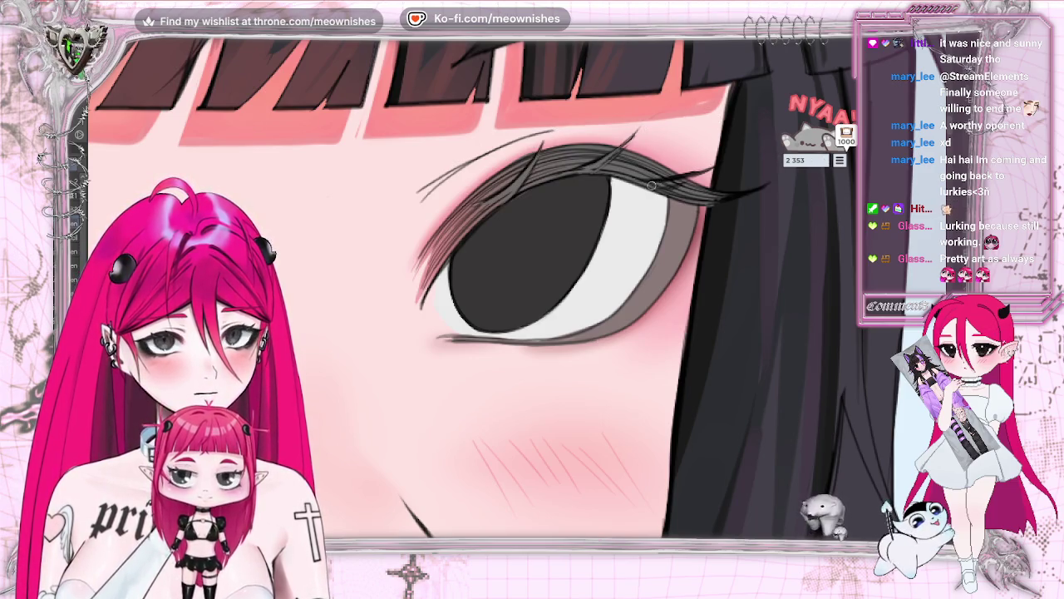
left_click_drag(645, 186, 702, 173)
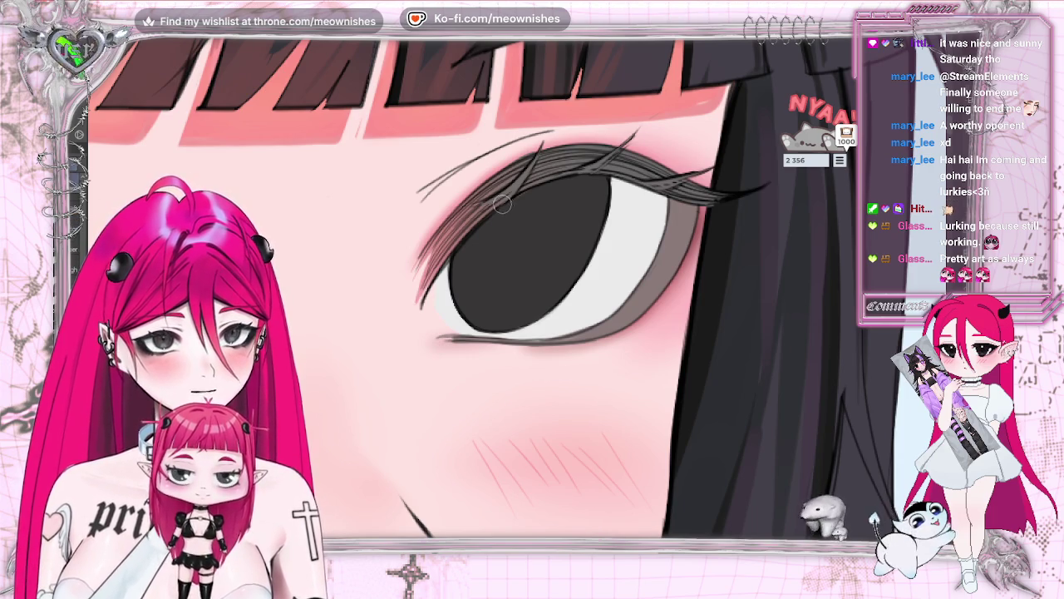
left_click_drag(555, 147, 629, 159)
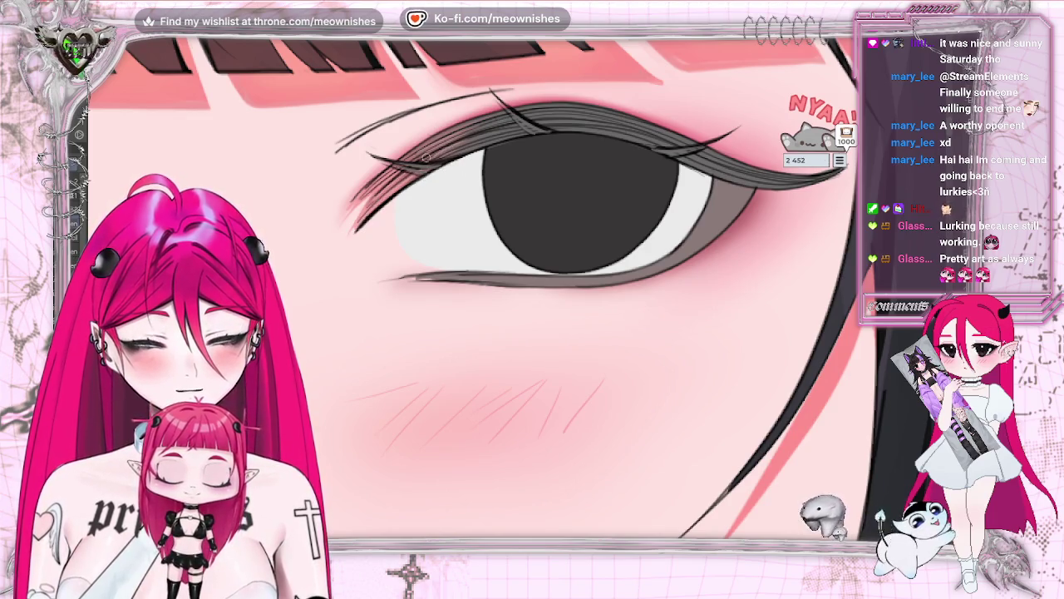
scroll(420, 164, "down", 5)
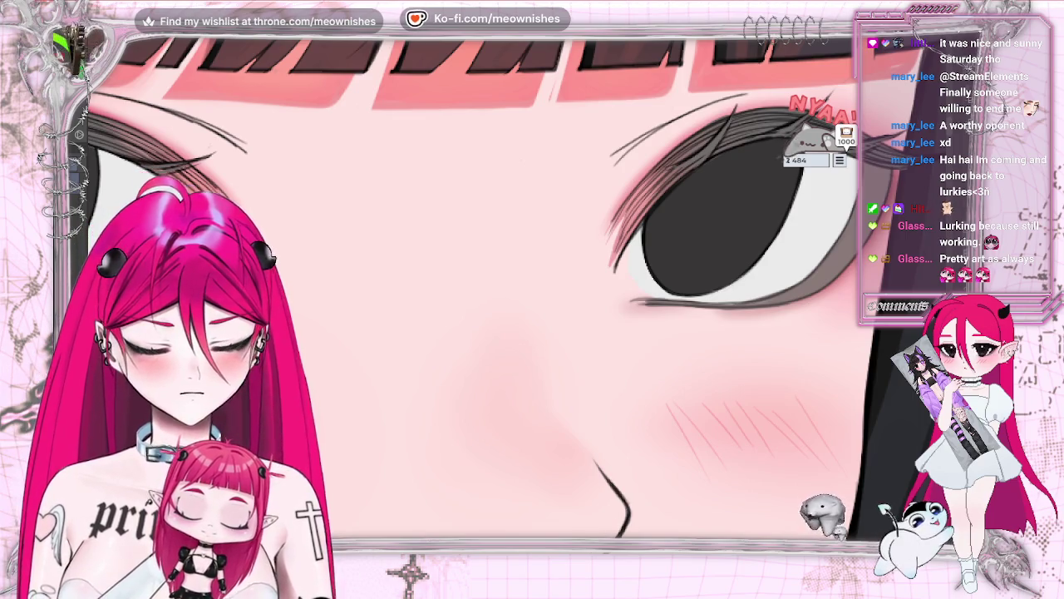
scroll(474, 283, "left", 5)
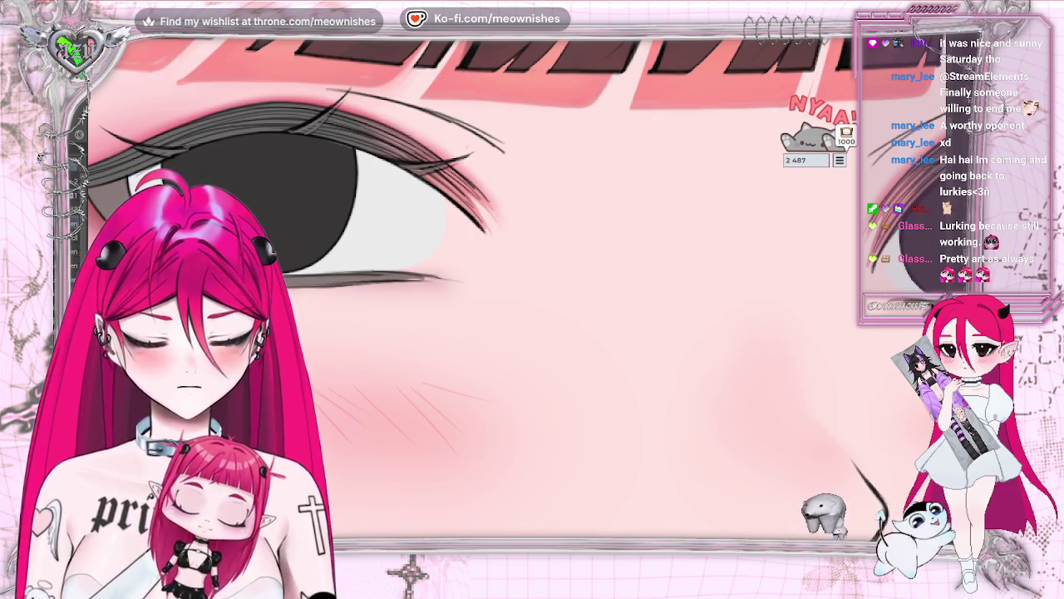
scroll(502, 127, "down", 2)
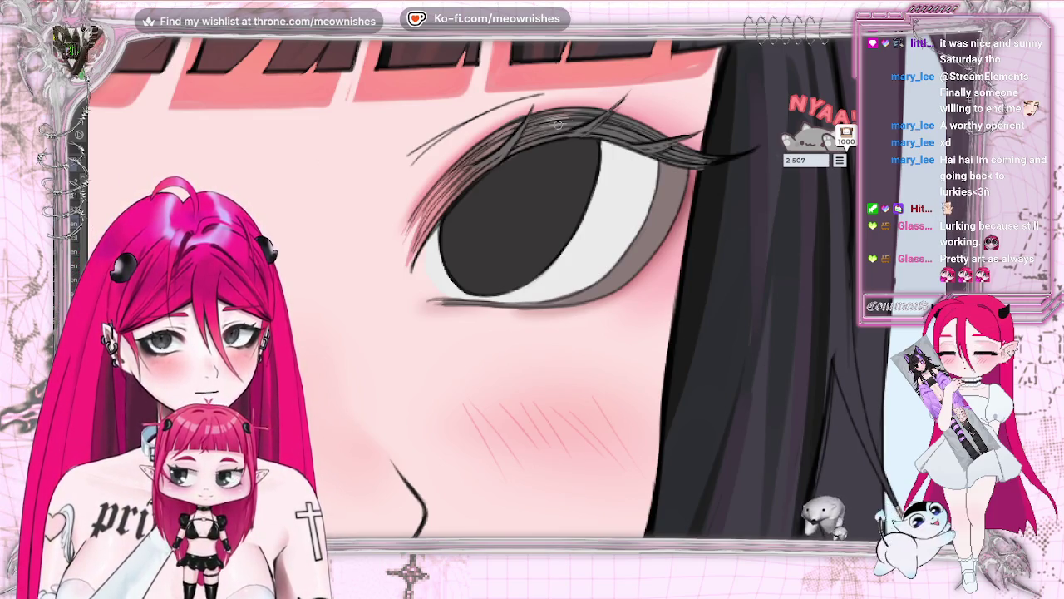
scroll(662, 301, "down", 5)
scroll(662, 301, "down", 2)
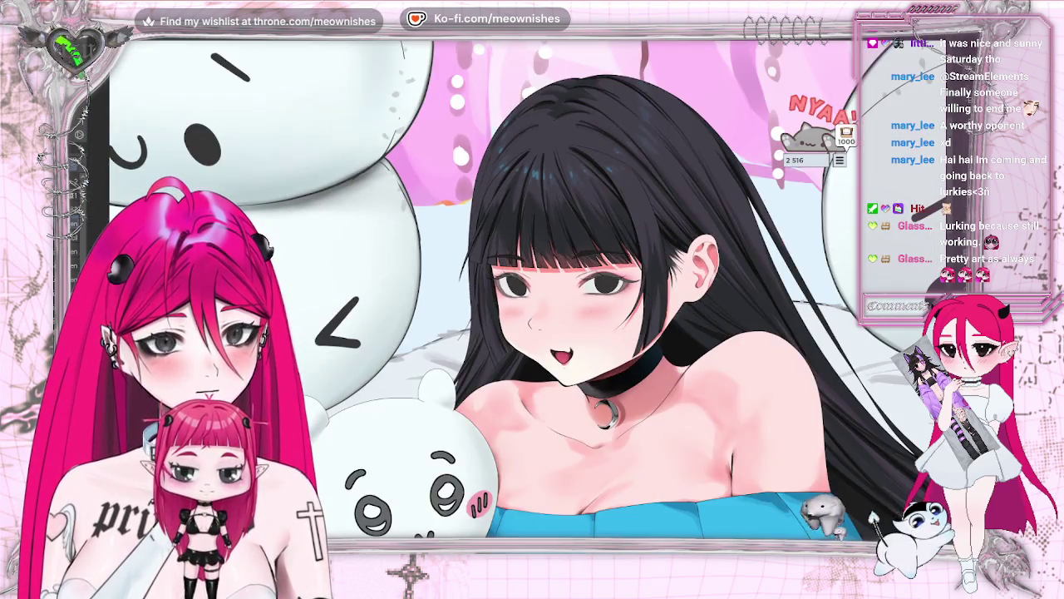
Mirror the view horizontally and back to check the face, then zoom in on the eyes
scroll(469, 289, "down", 2)
scroll(469, 289, "down", 2)
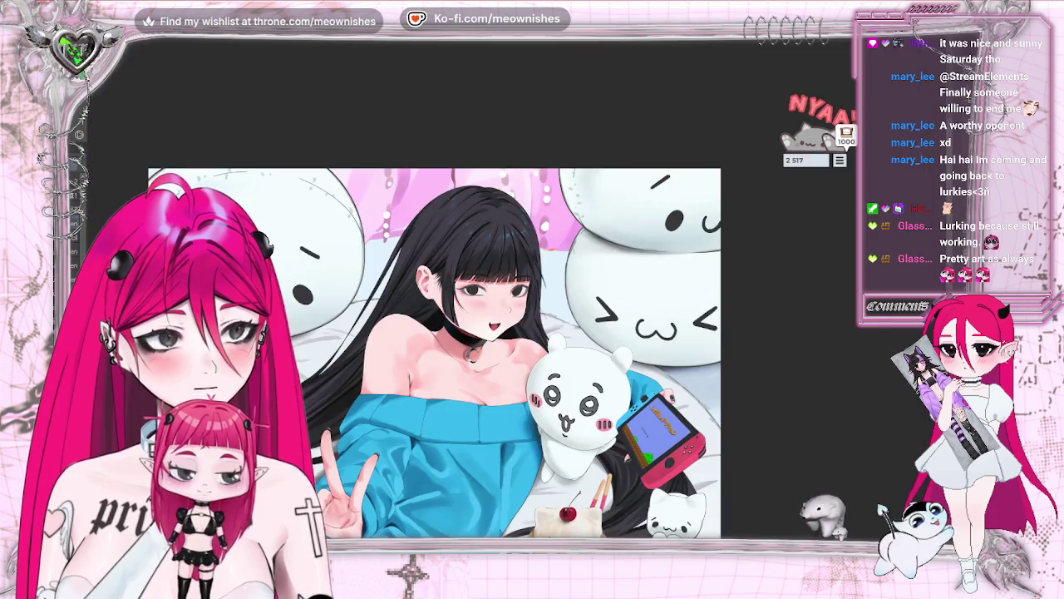
scroll(513, 297, "up", 3)
scroll(513, 297, "up", 2)
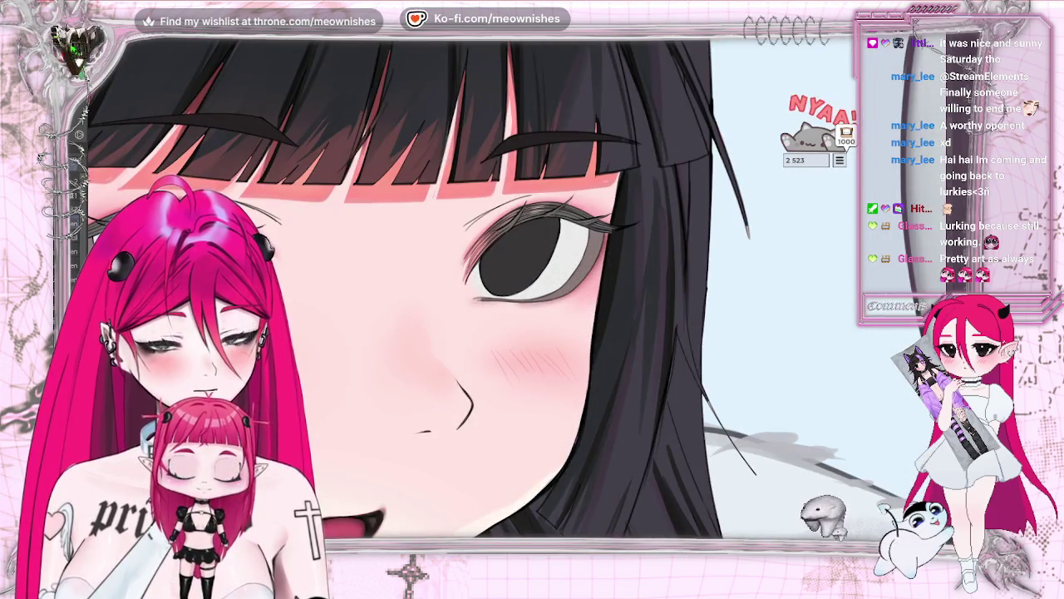
scroll(508, 274, "up", 1)
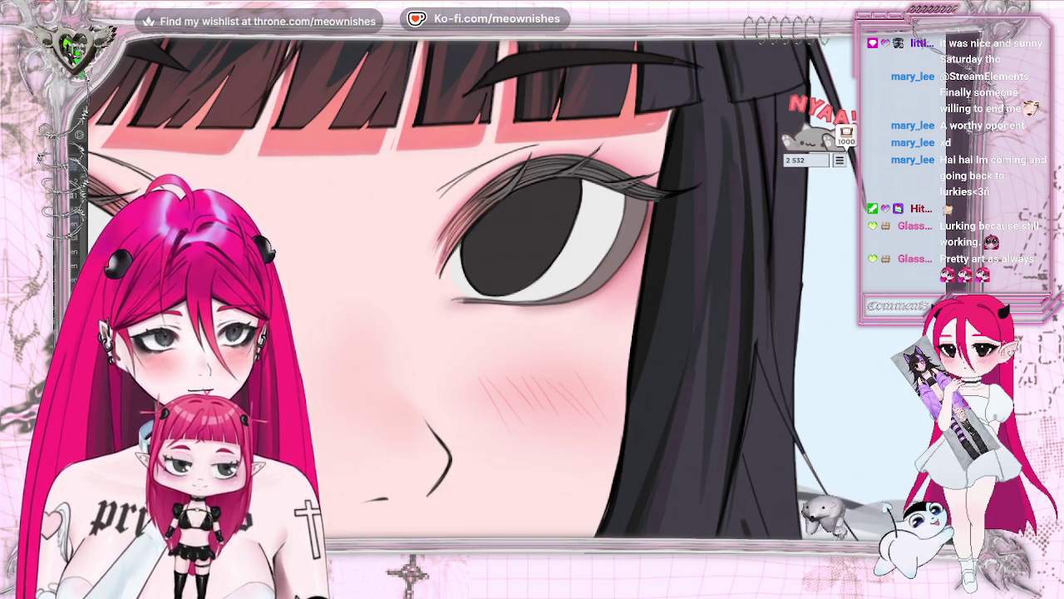
key("h")
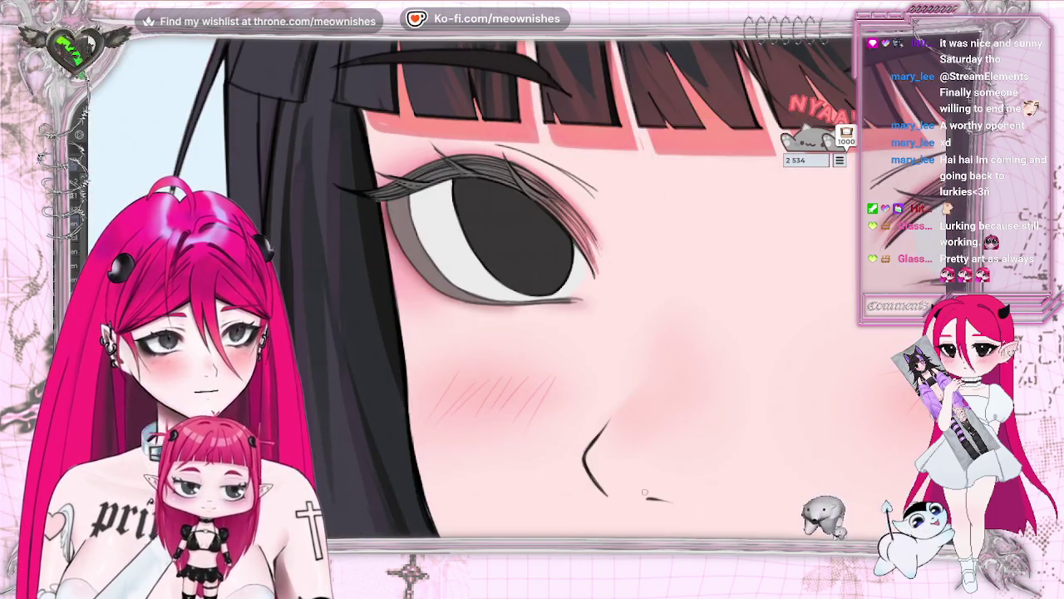
key("h")
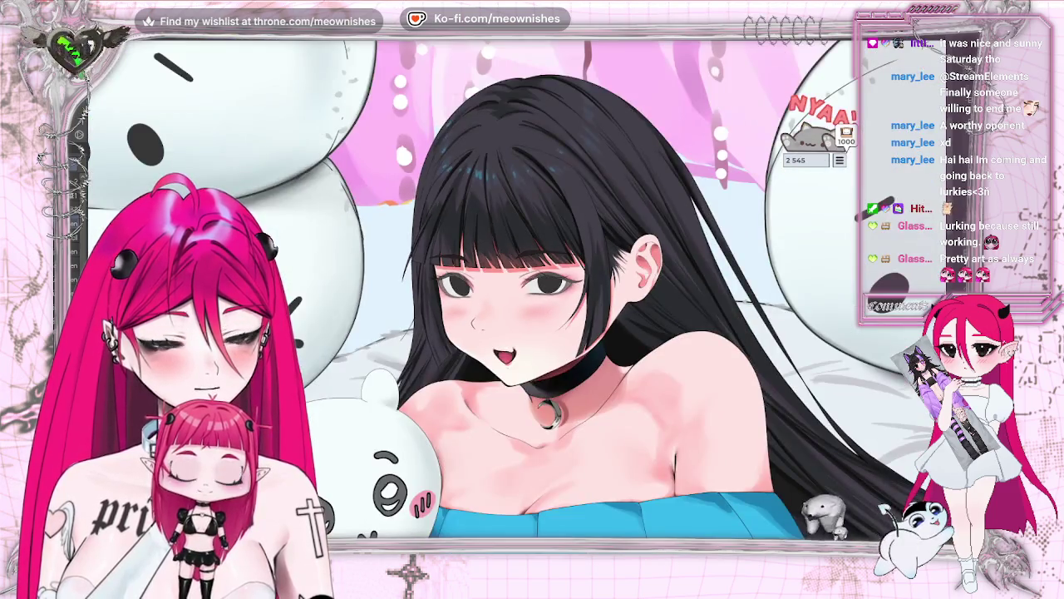
scroll(499, 291, "up", 3)
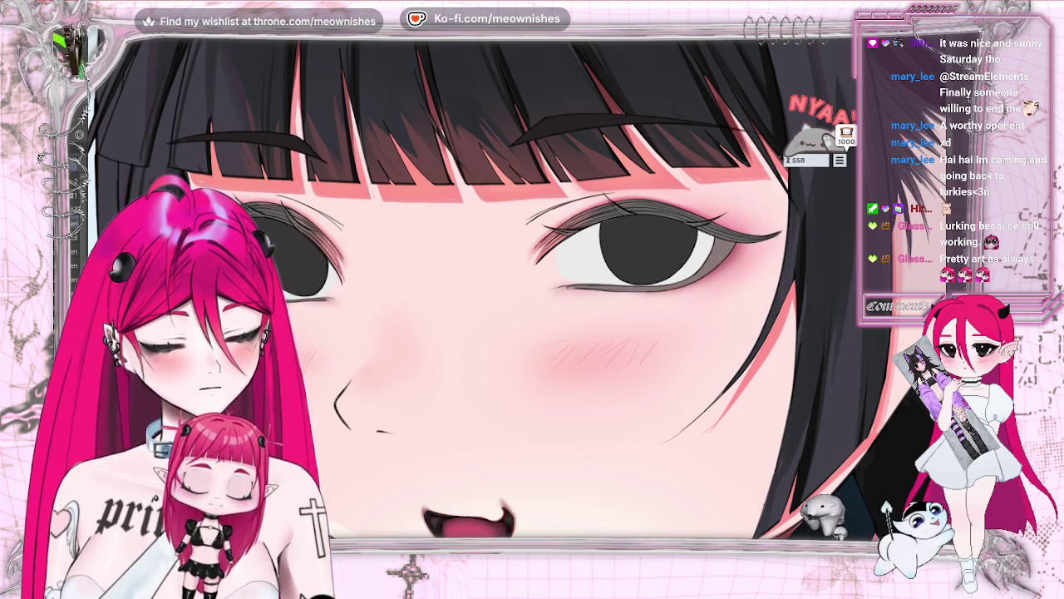
scroll(426, 321, "up", 2)
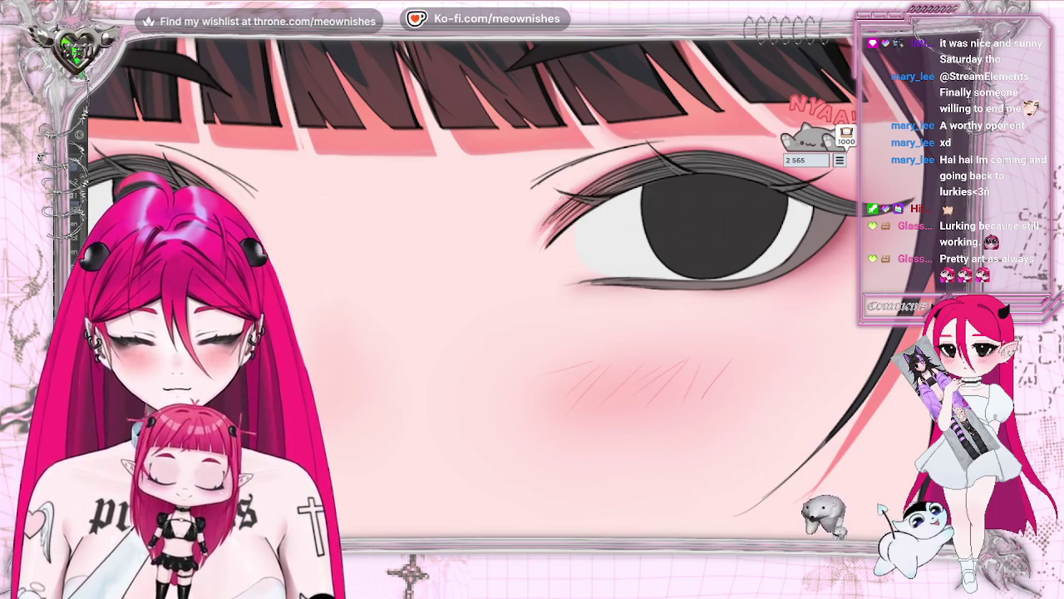
Draw long dark lash strokes at the outer corner and along the upper lid of the right-hand eye
left_click_drag(564, 206, 542, 224)
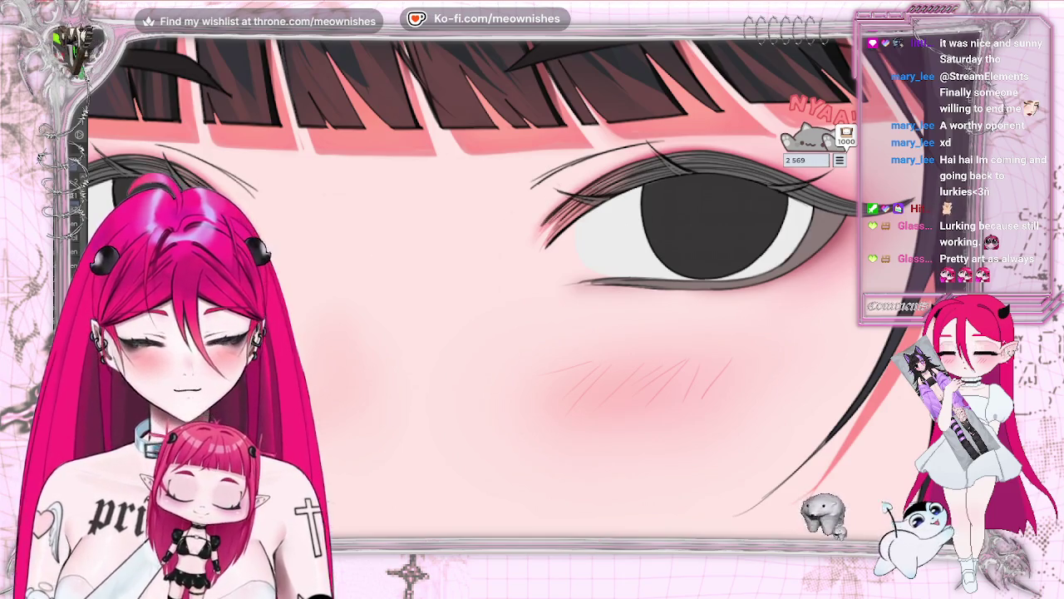
mouse_move(565, 199)
left_mouse_down()
mouse_move(544, 223)
mouse_move(632, 166)
left_mouse_up()
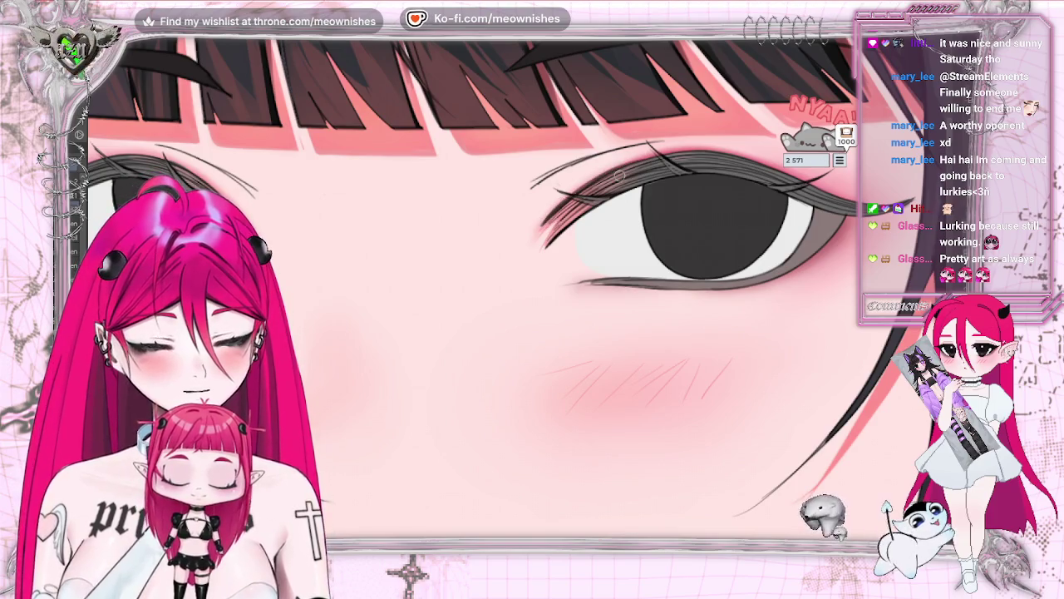
left_click_drag(582, 193, 690, 152)
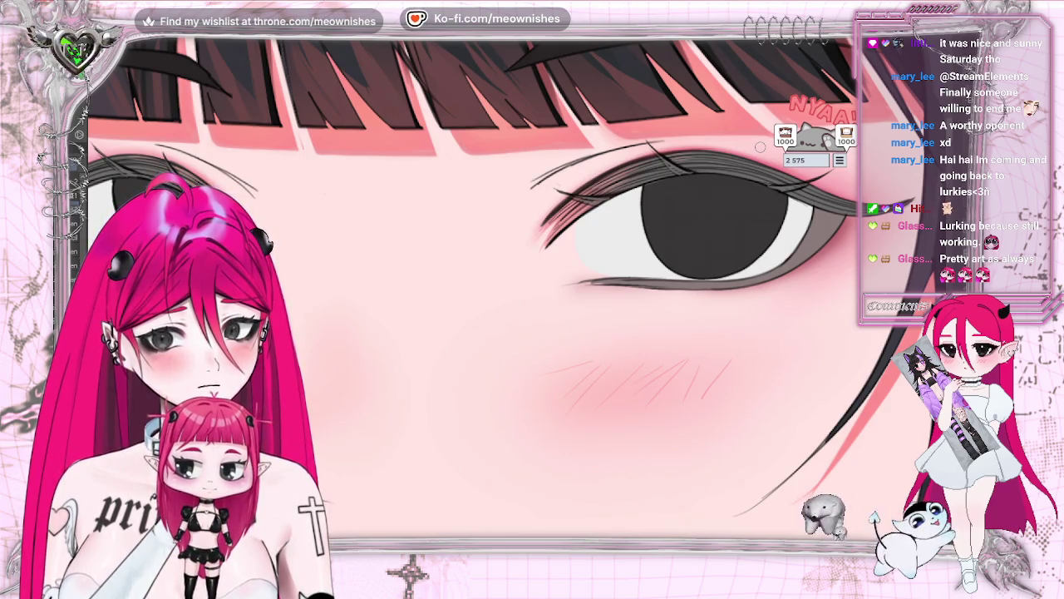
mouse_move(760, 147)
left_mouse_down()
mouse_move(701, 159)
mouse_move(665, 188)
mouse_move(755, 160)
left_mouse_up()
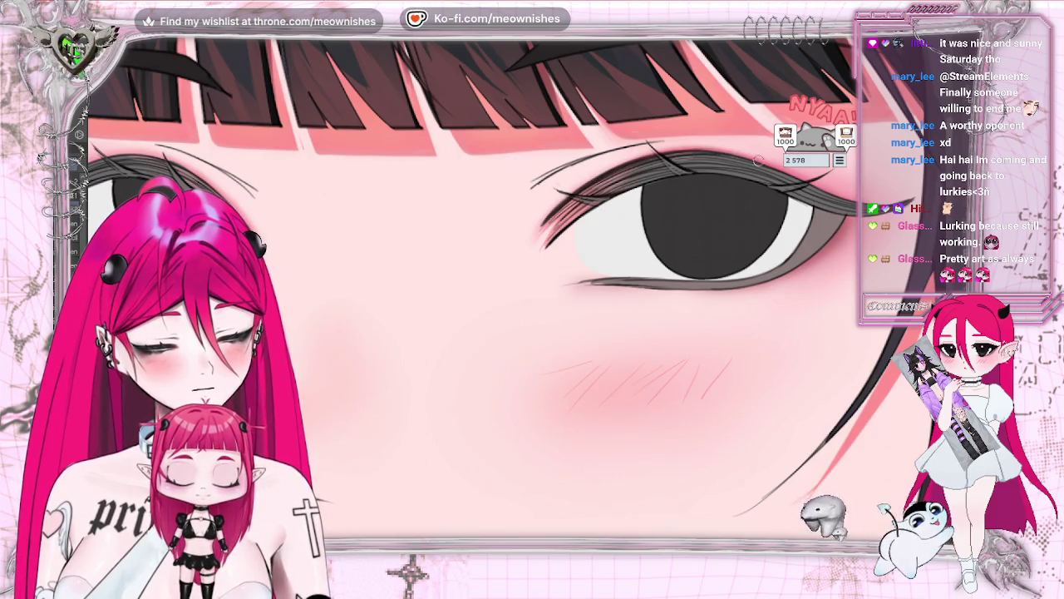
left_click(834, 210)
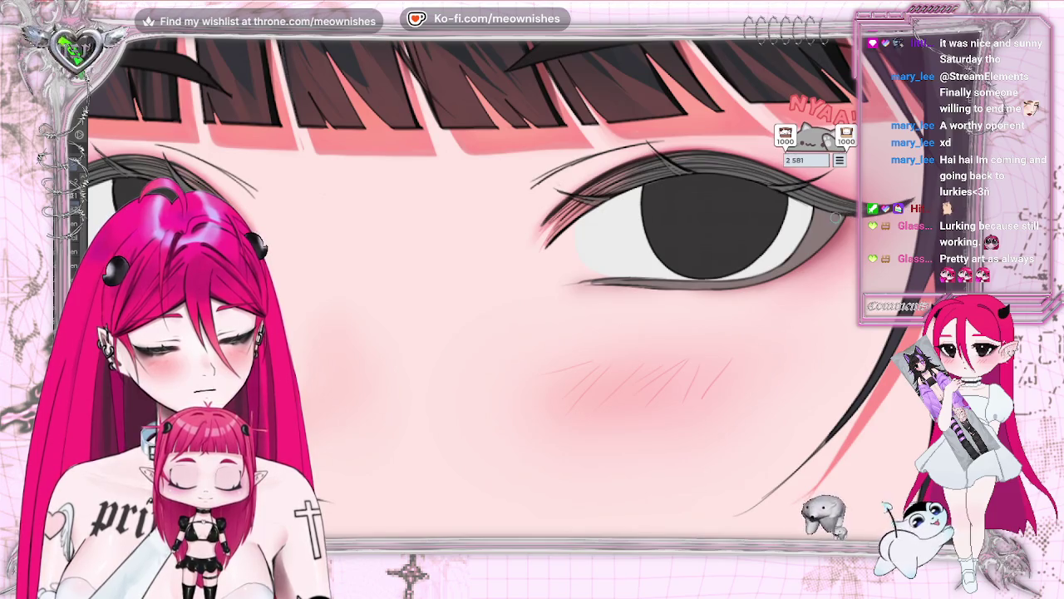
left_click_drag(828, 212, 848, 219)
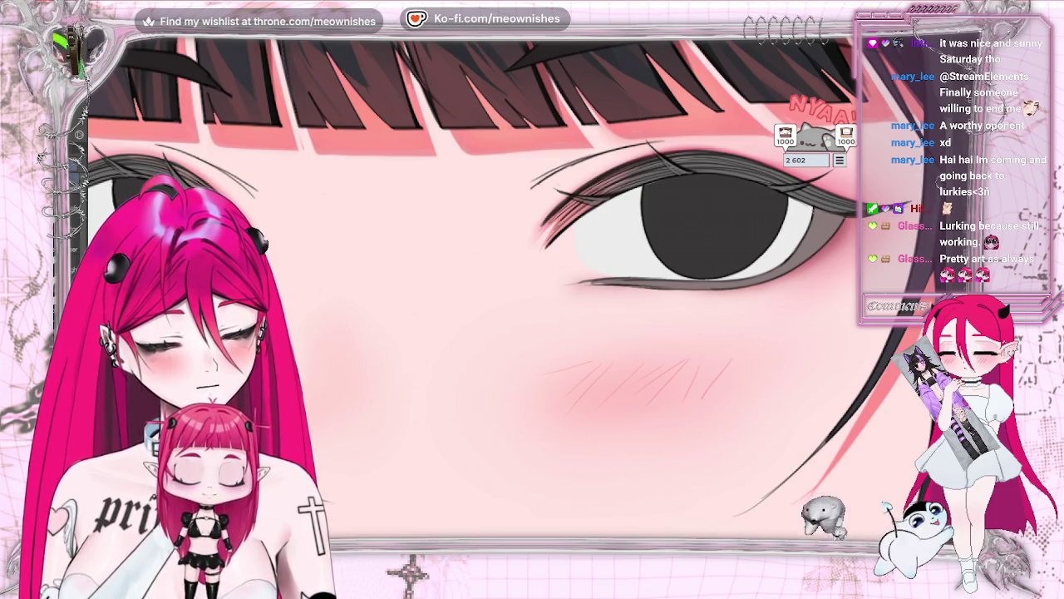
Toggle undo/redo to compare with and without the new lashes, keep them, and fit the face in view
key("ctrl+z")
key("ctrl+y")
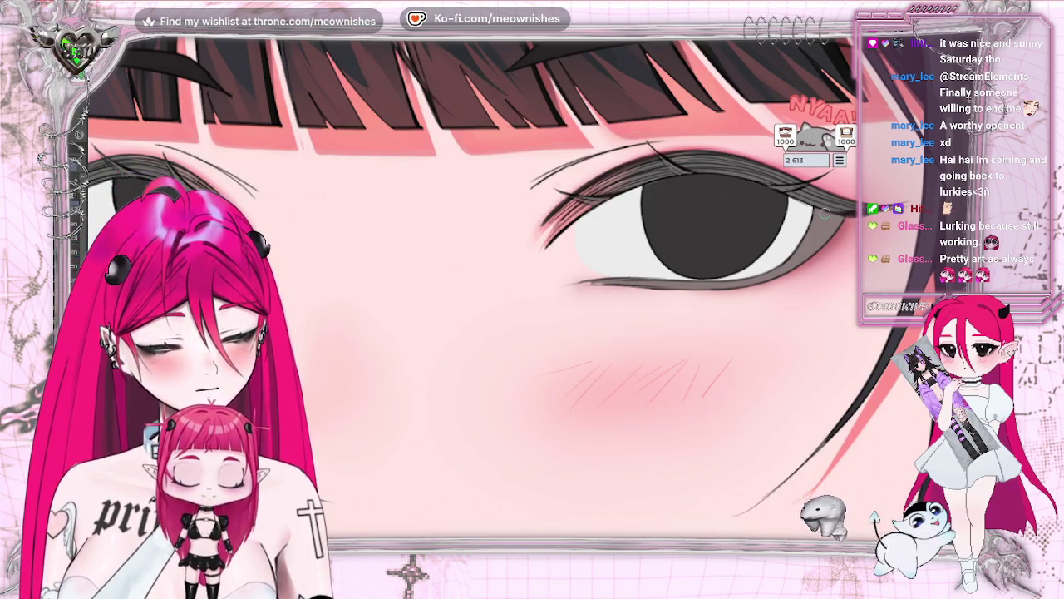
key("ctrl+z")
key("ctrl+y")
key("ctrl+z")
key("ctrl+y")
key("ctrl+z")
key("ctrl+y")
key("ctrl+z")
key("ctrl+y")
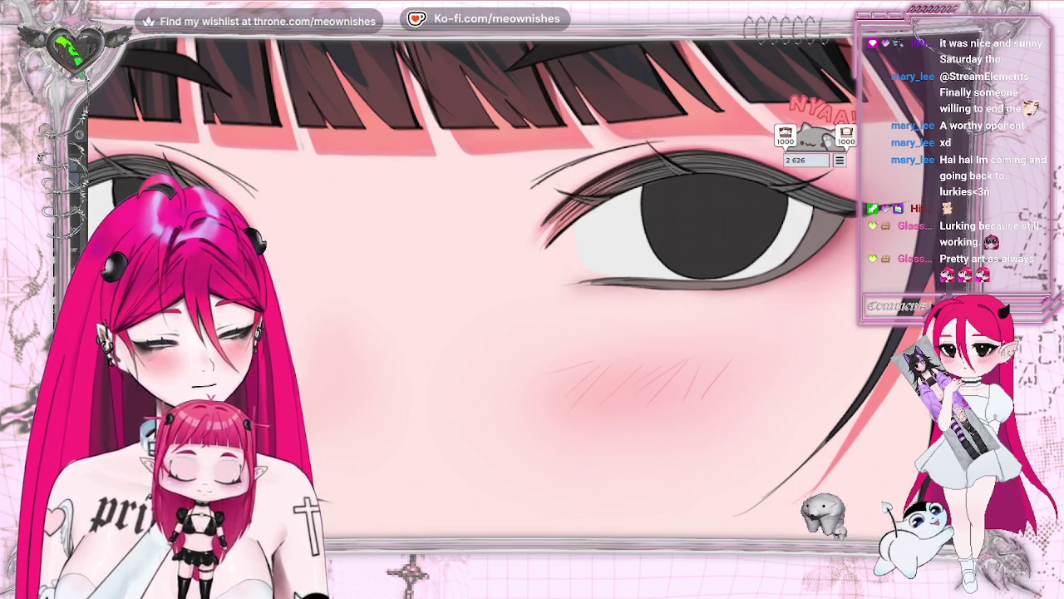
key("ctrl+z")
key("ctrl+y")
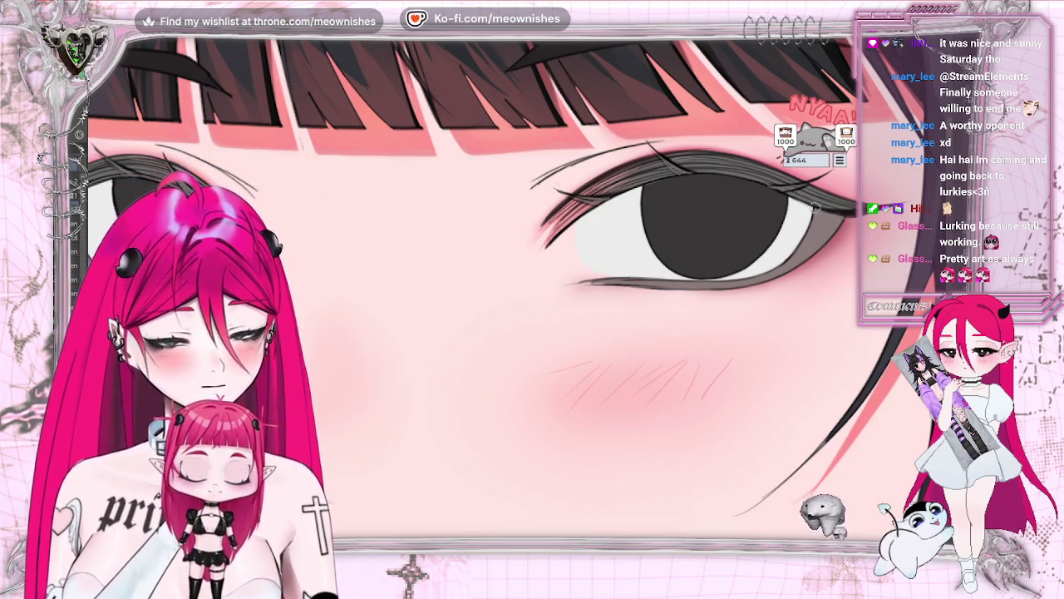
key("ctrl+0")
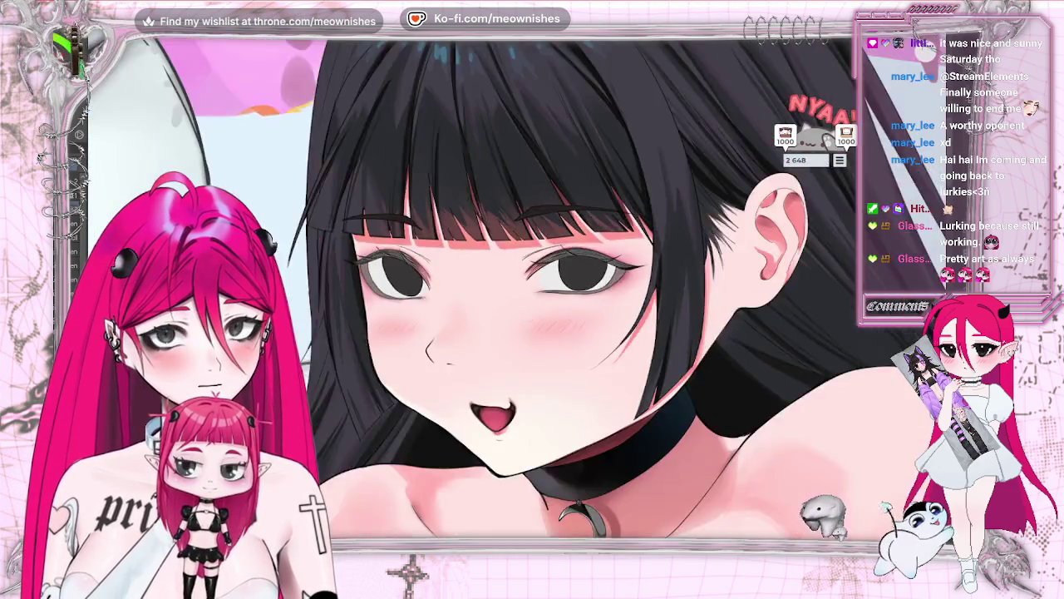
Centre the view on the right-hand eye, save the file, and undo the last three strokes
key("ctrl+minus")
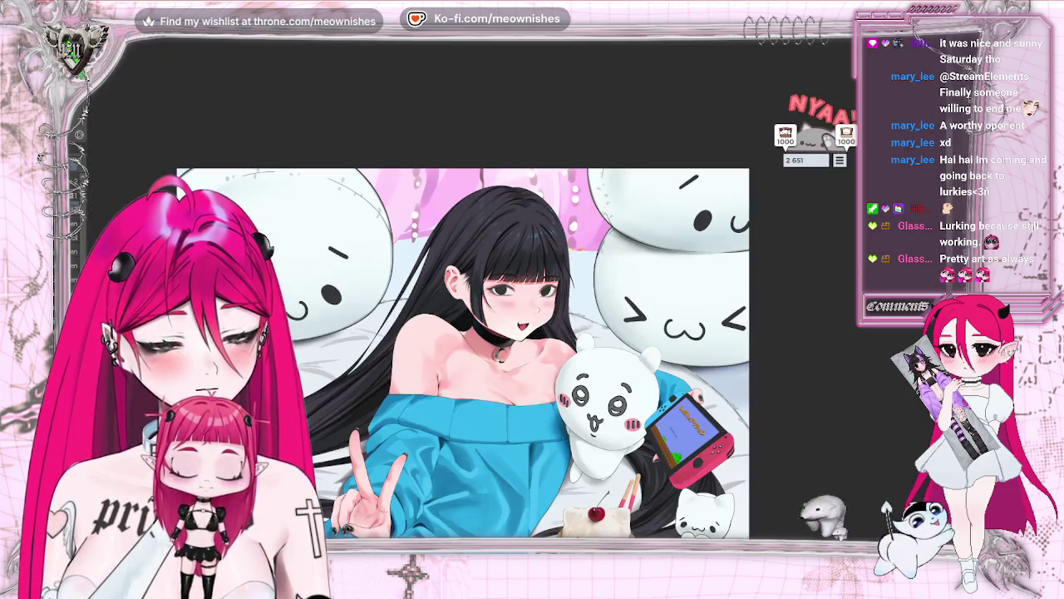
scroll(517, 296, "up", 6)
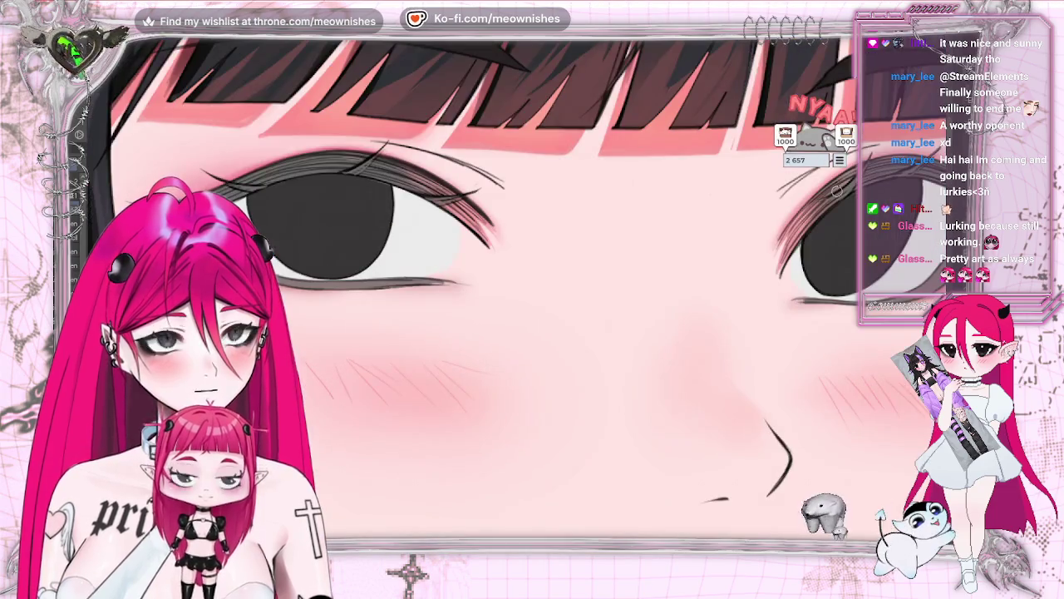
left_click_drag(956, 200, 602, 193)
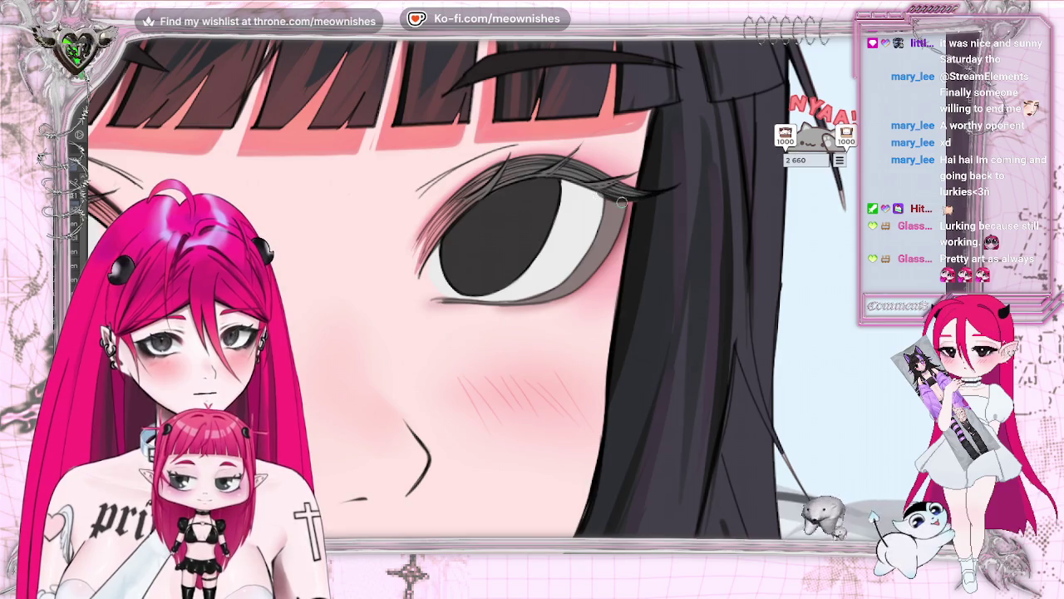
key("ctrl+s")
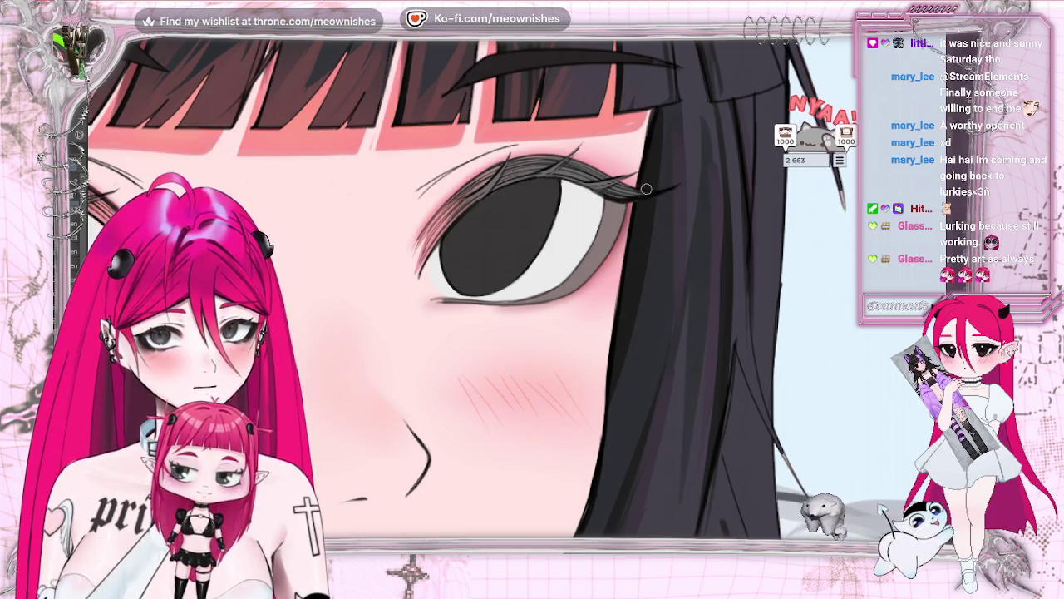
key("ctrl+z")
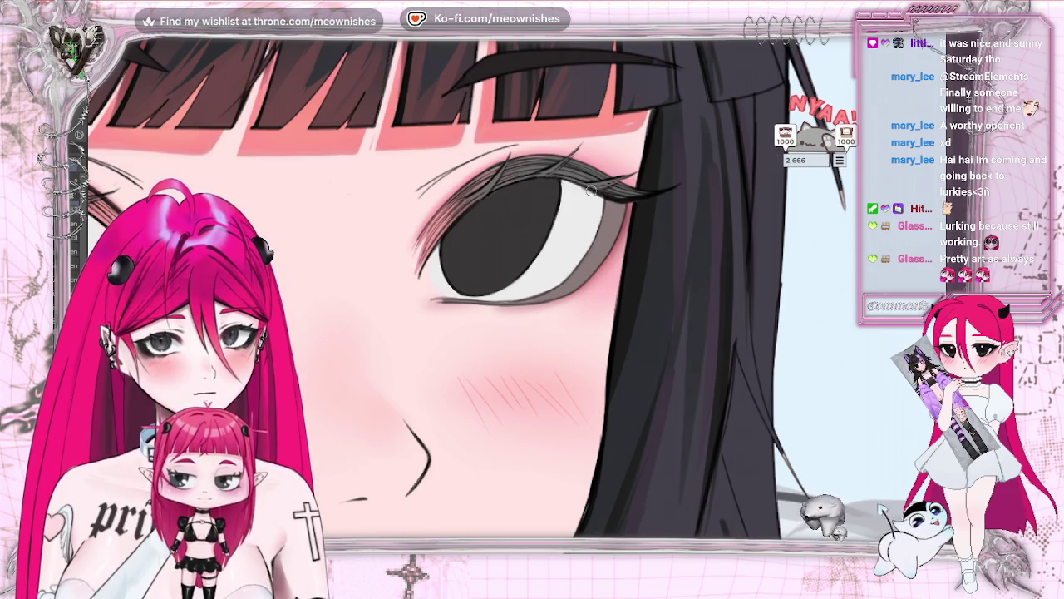
key("ctrl+z")
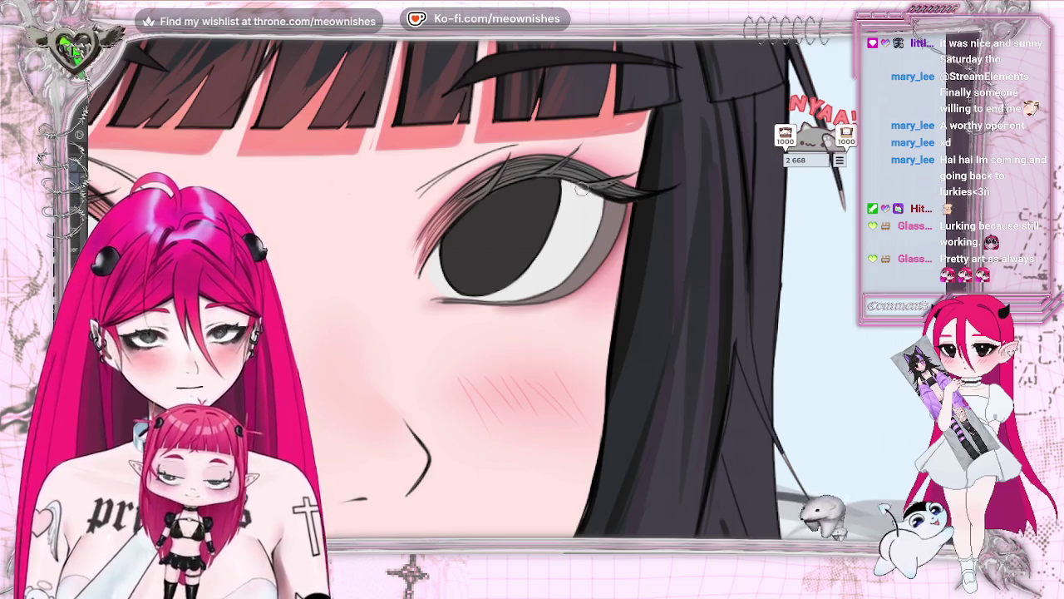
key("ctrl+z")
key("ctrl+z")
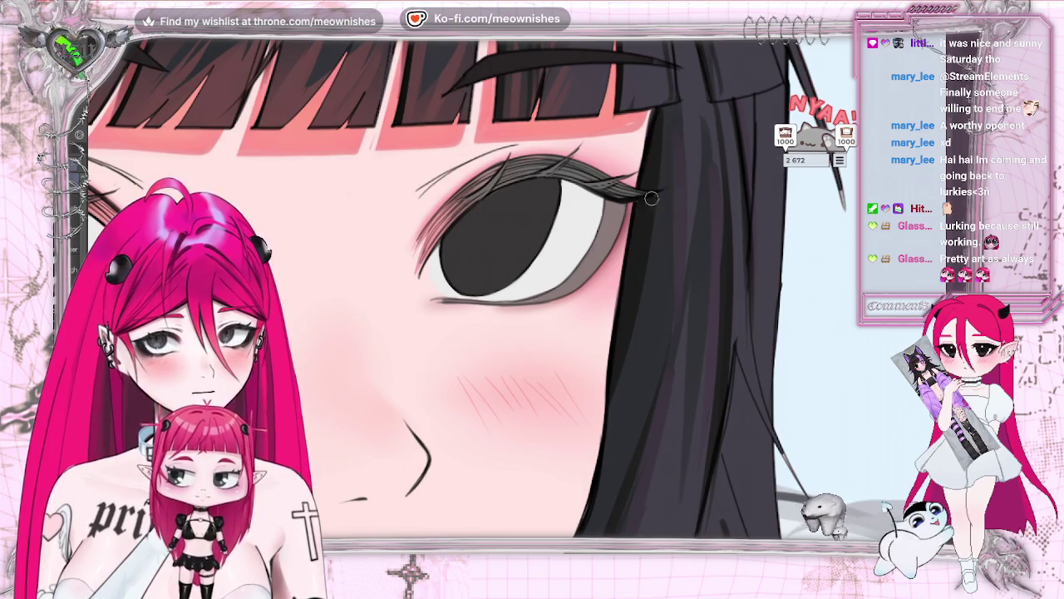
key("ctrl+minus")
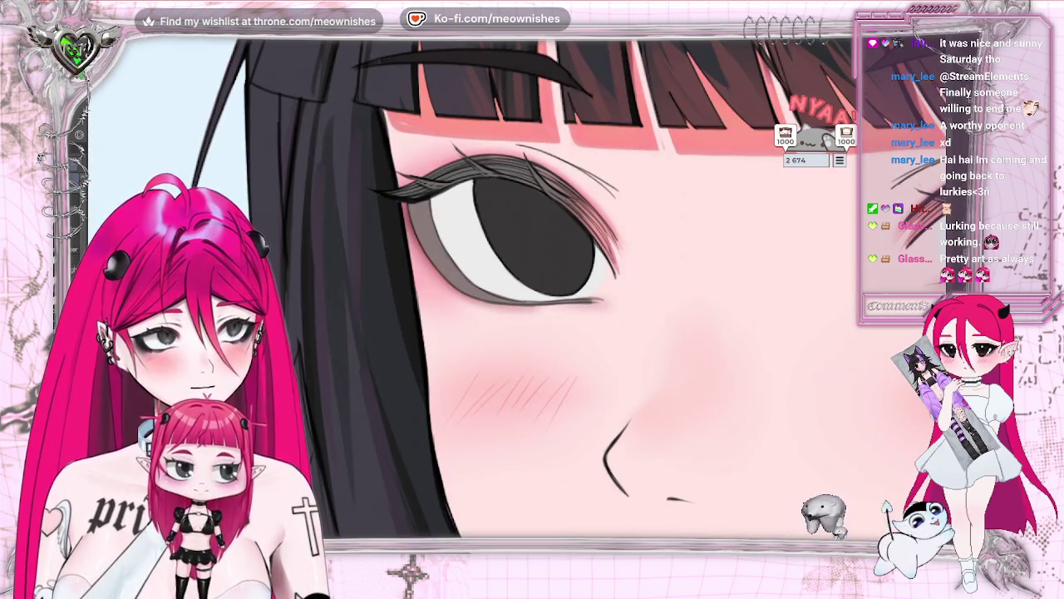
key("ctrl+minus")
key("ctrl+minus")
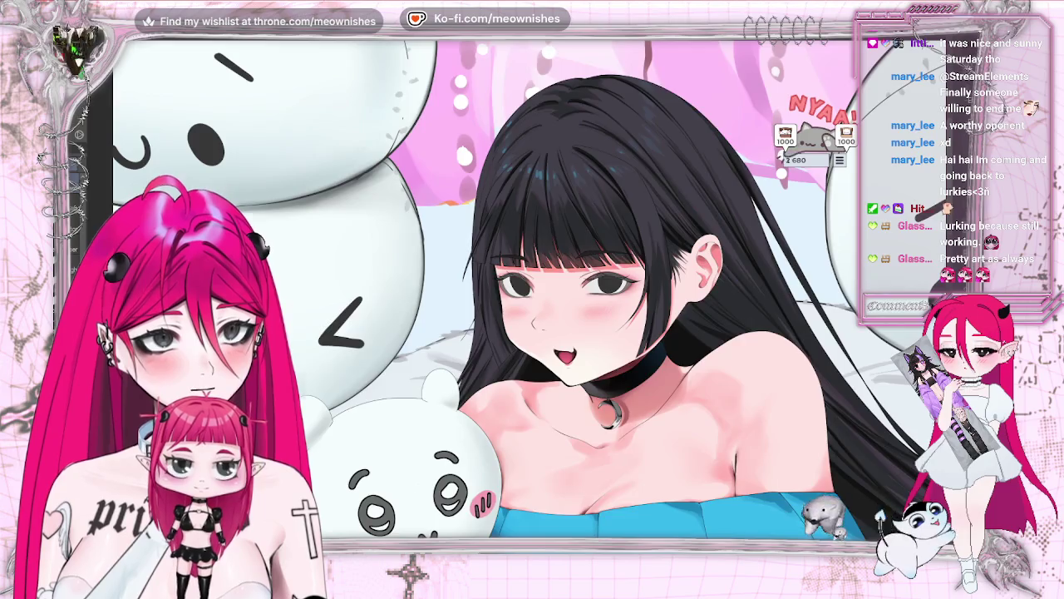
key("ctrl+plus")
key("ctrl+plus")
In a mirrored view, add three lash strokes along the eye's inner upper edge, then flip back
key("h")
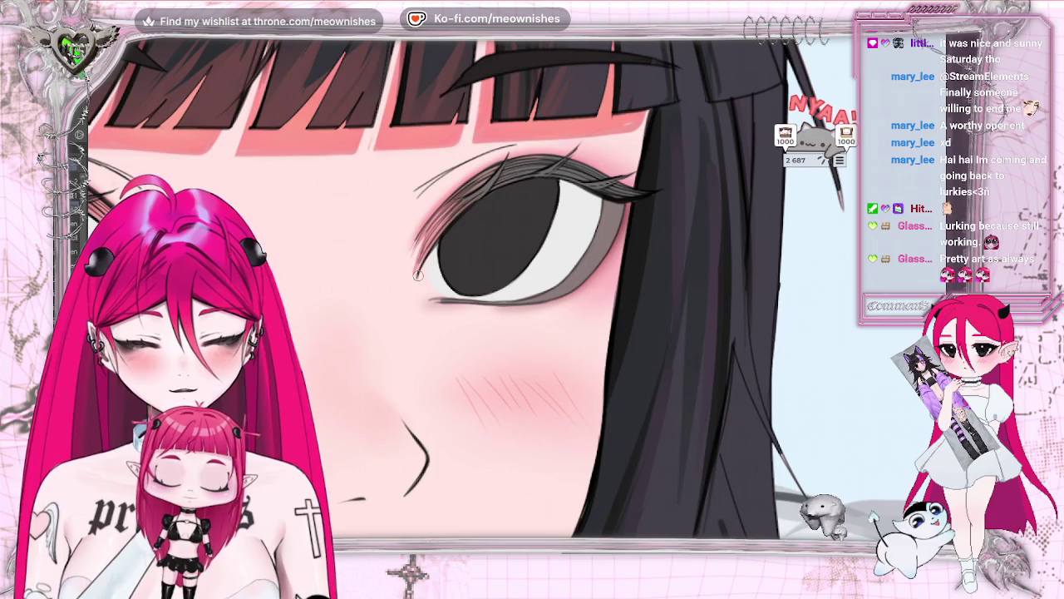
left_click_drag(413, 239, 461, 184)
mouse_move(424, 222)
left_mouse_down()
mouse_move(500, 165)
mouse_move(488, 168)
left_mouse_up()
left_click_drag(433, 213, 524, 155)
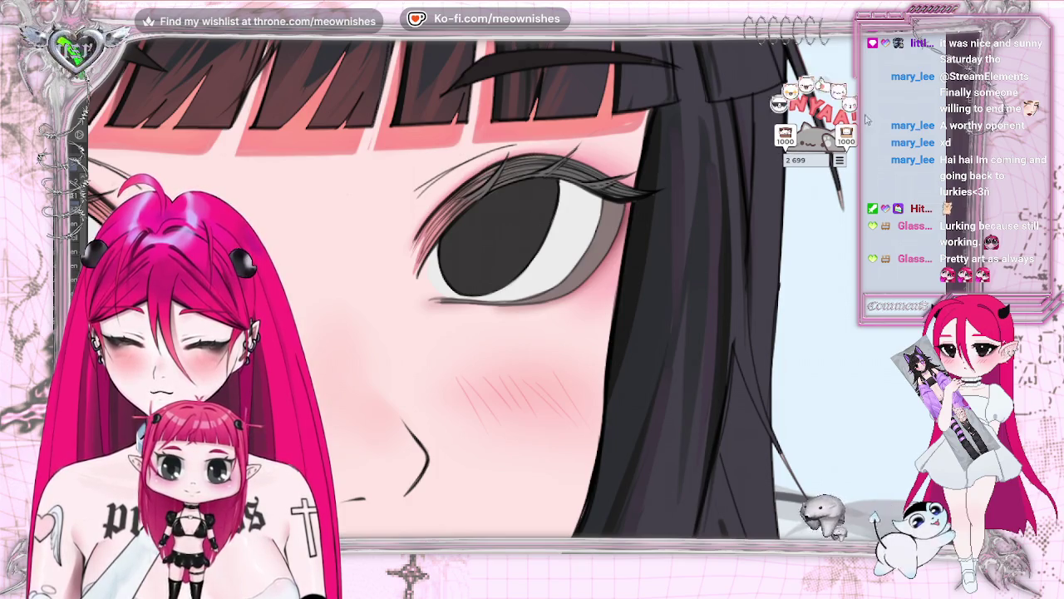
key("h")
key("ctrl+0")
Flip and zoom out to review the whole illustration, then return to both eyes
key("h")
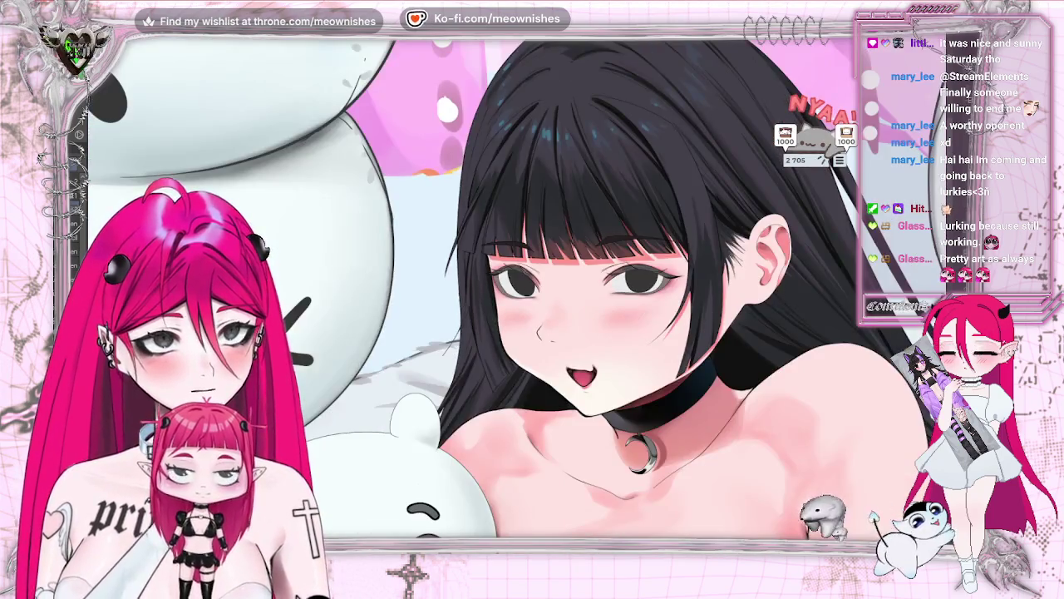
key("h")
left_click_drag(532, 299, 316, 299)
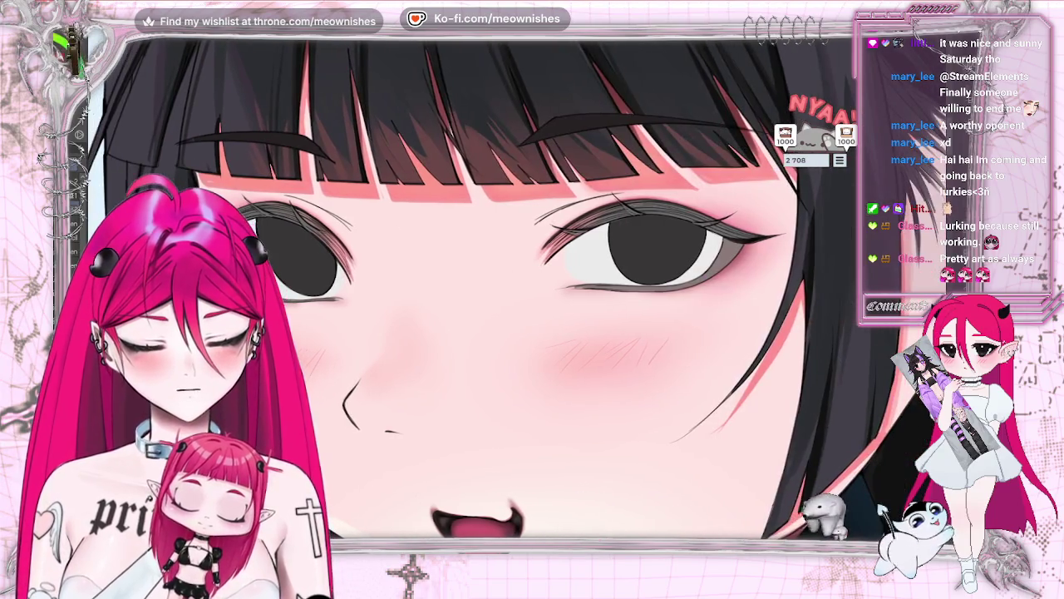
key("ctrl+0")
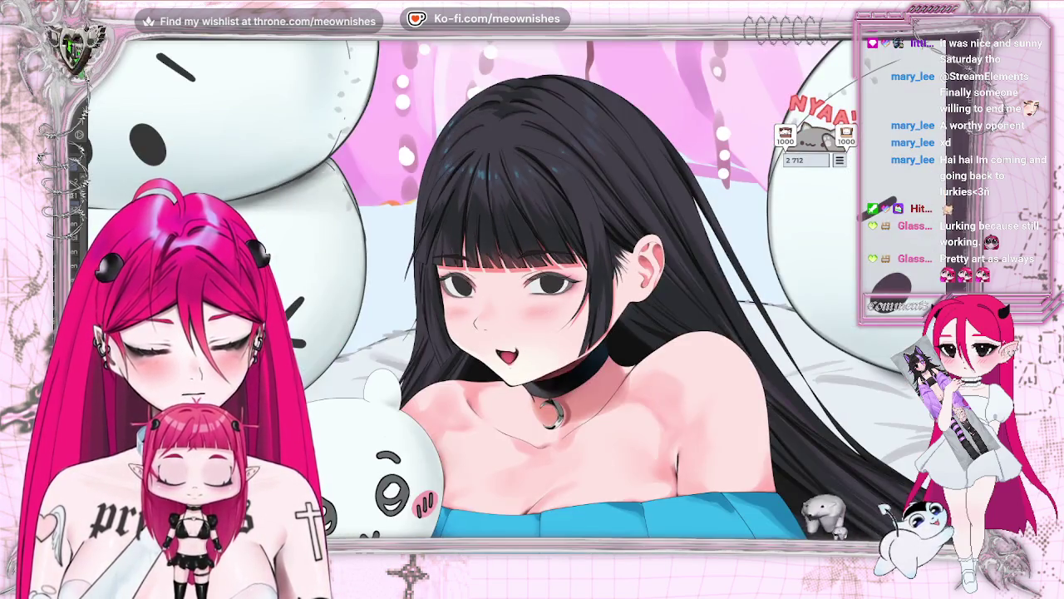
scroll(491, 306, "up", 2)
scroll(491, 306, "up", 2)
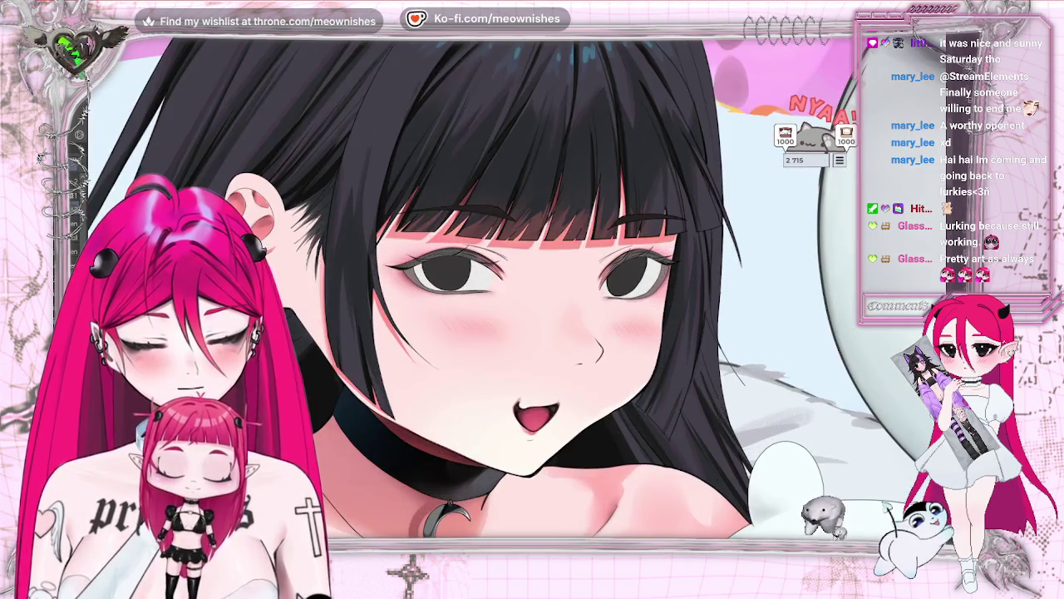
key("ctrl+0")
scroll(520, 289, "up", 3)
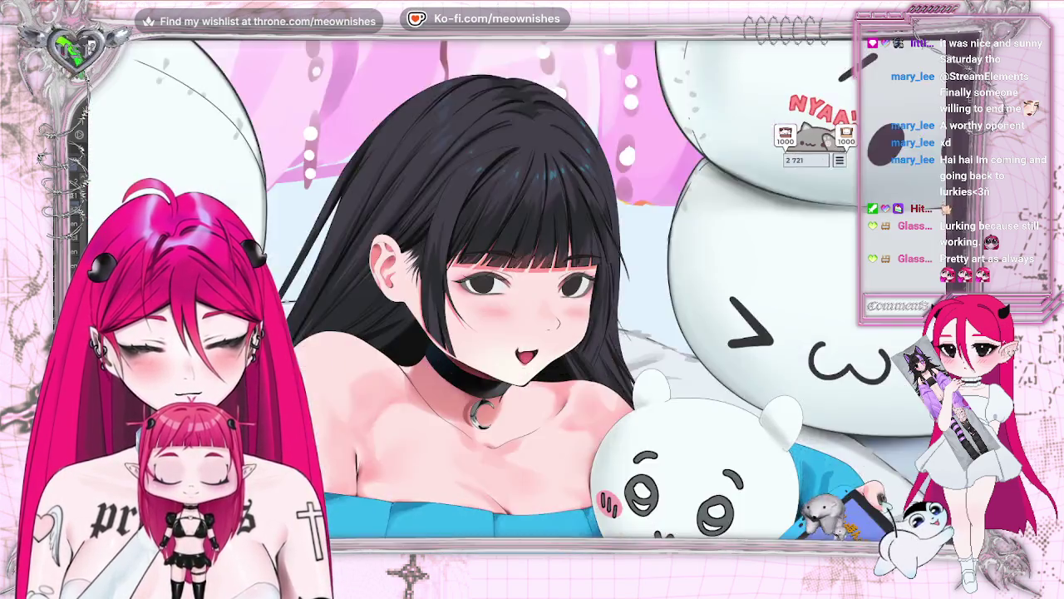
scroll(520, 289, "up", 2)
scroll(516, 299, "up", 2)
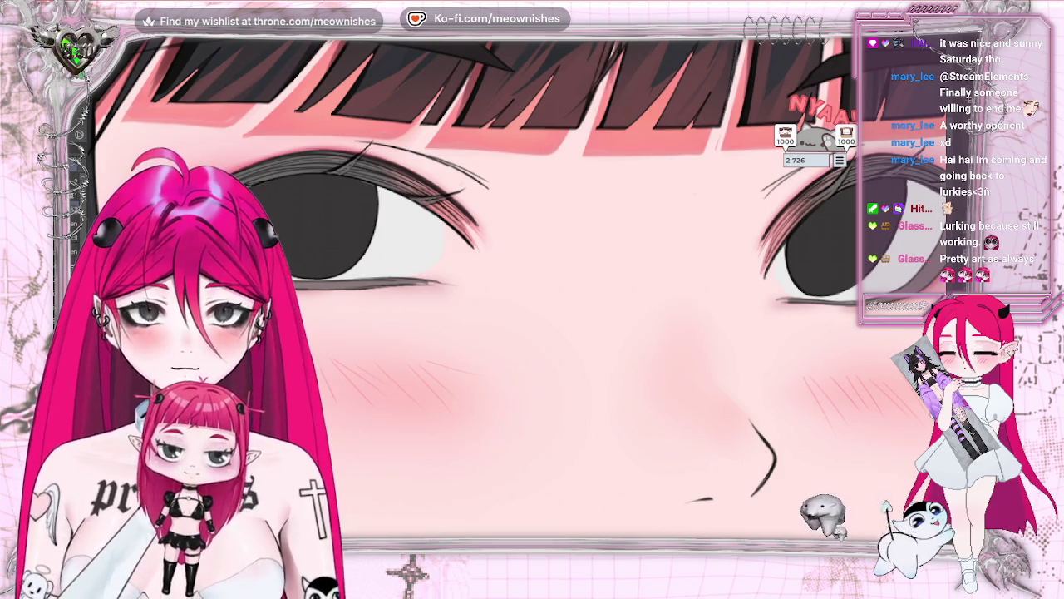
Redraw the left eye's lower lid line darker and shorter, and refine the right eye's lower lid line
left_click(786, 303)
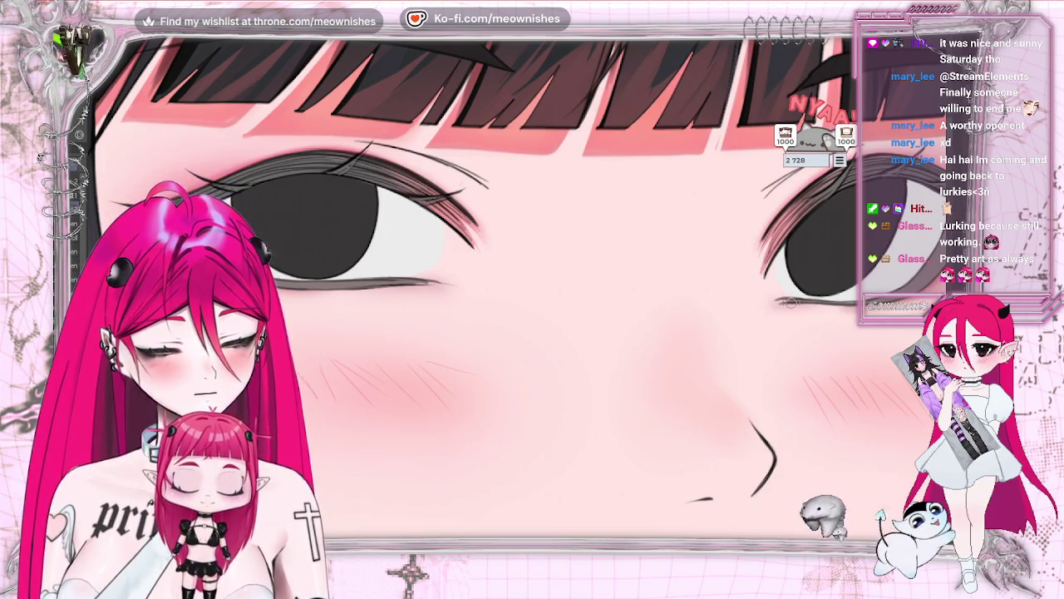
left_click_drag(436, 285, 366, 287)
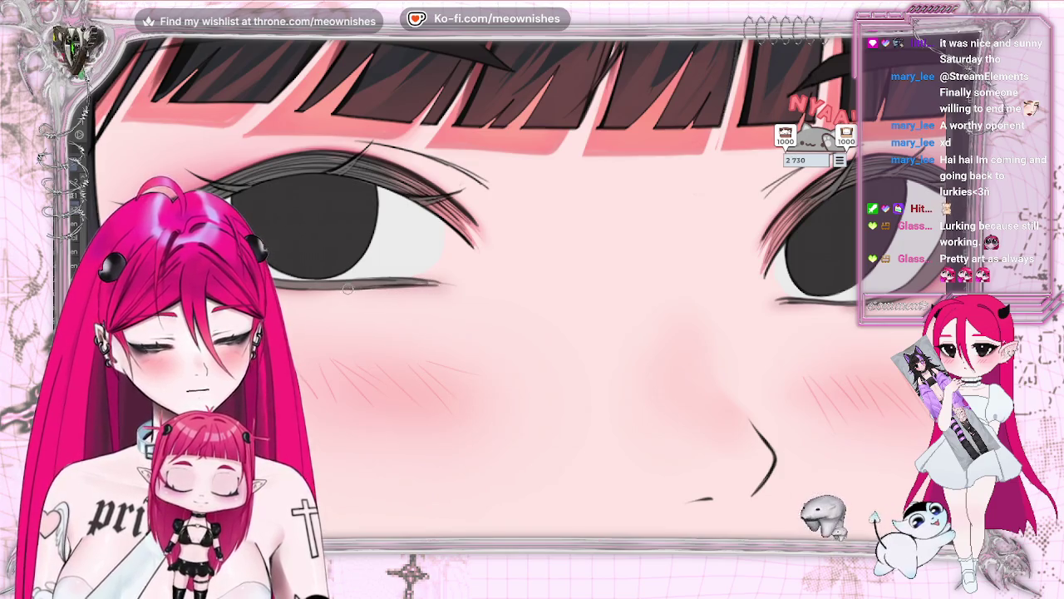
left_click_drag(438, 285, 349, 286)
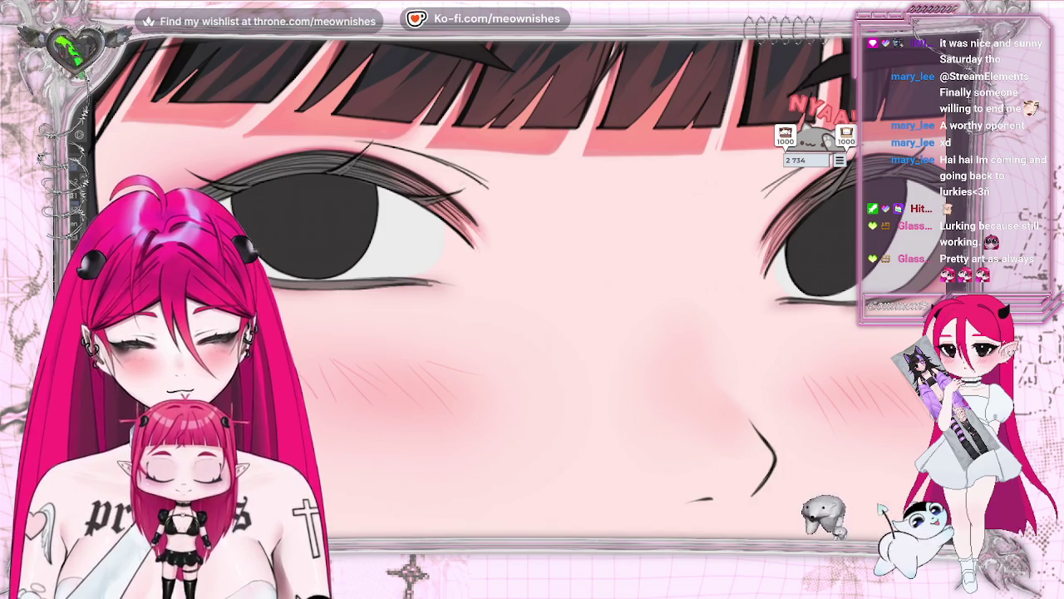
left_click_drag(422, 285, 346, 291)
left_click_drag(419, 281, 353, 280)
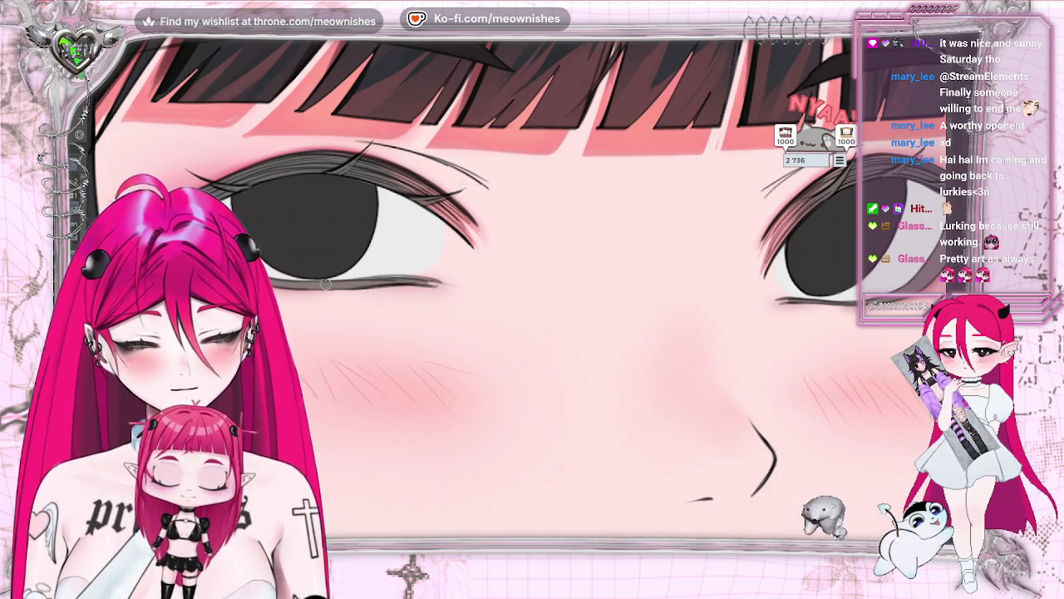
left_click_drag(445, 281, 354, 279)
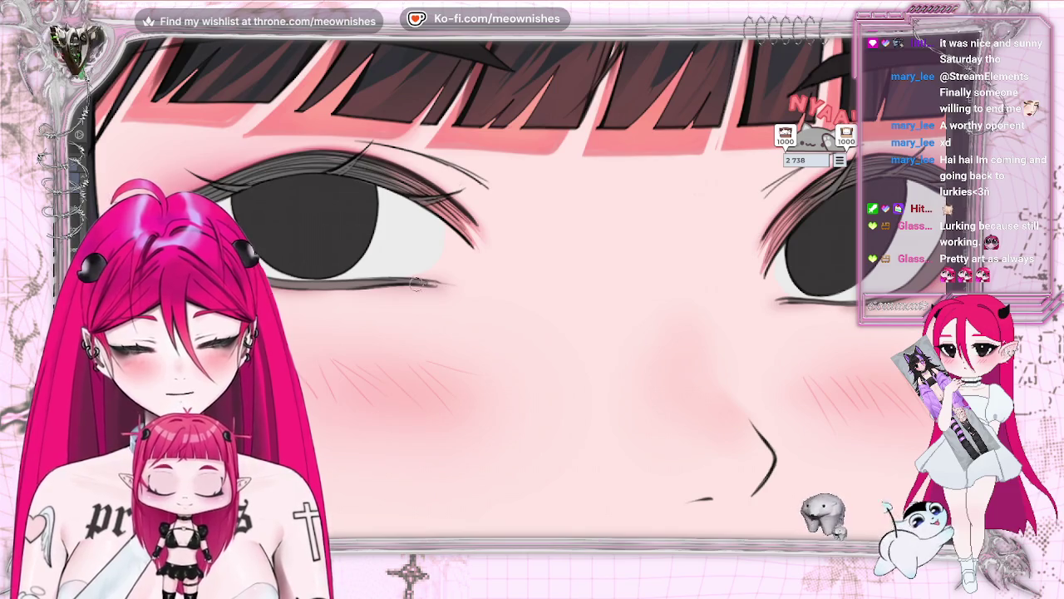
left_click_drag(465, 285, 365, 287)
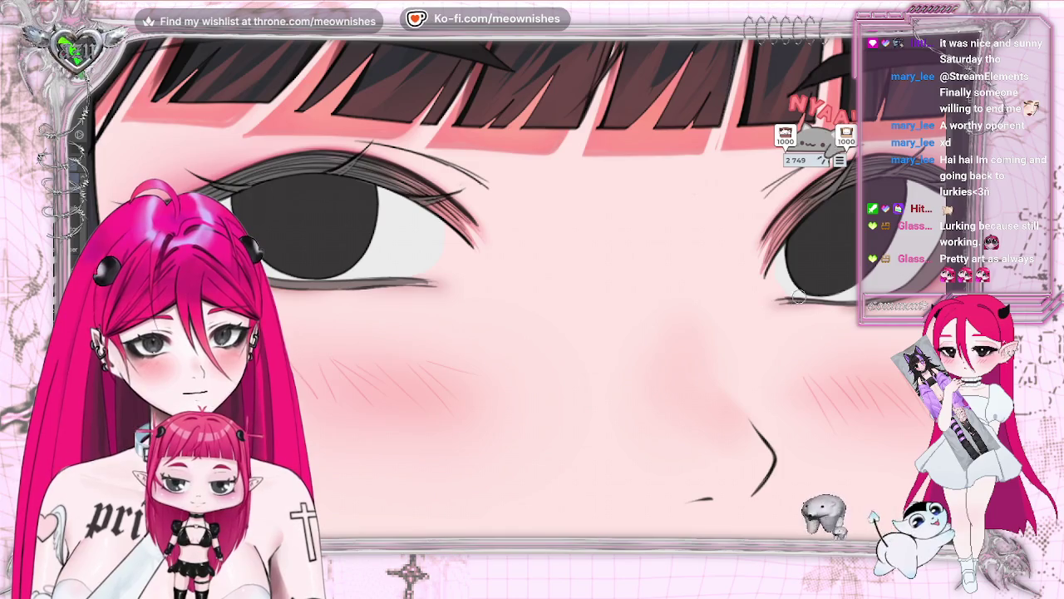
left_click_drag(779, 300, 816, 307)
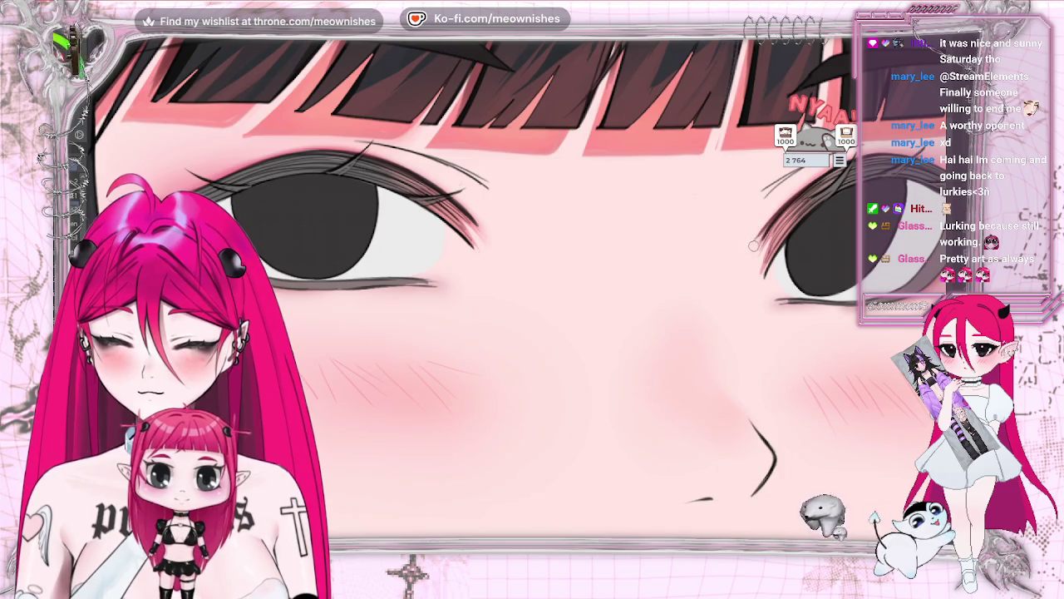
left_click_drag(817, 110, 614, 144)
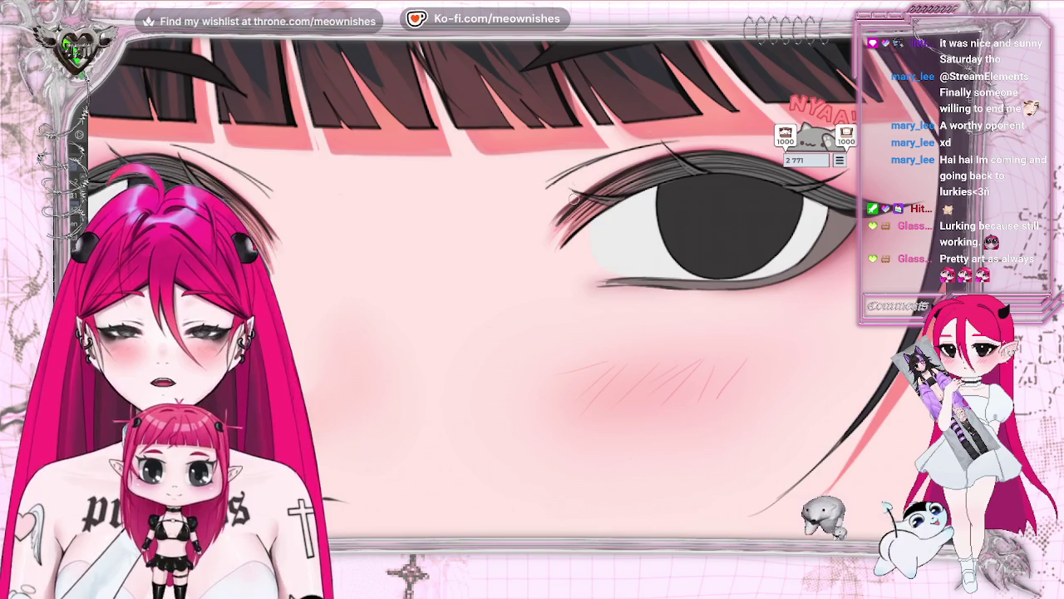
Add short lashes at the right eye's upper-lid corner after undoing a stray stroke, then check zoomed out
left_click_drag(570, 202, 670, 147)
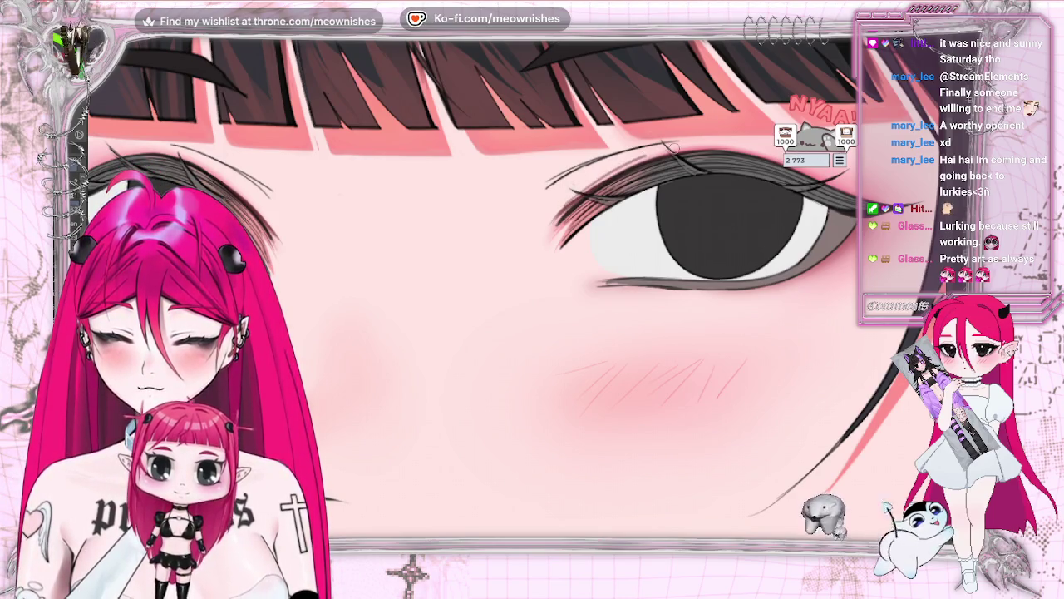
key("ctrl+z")
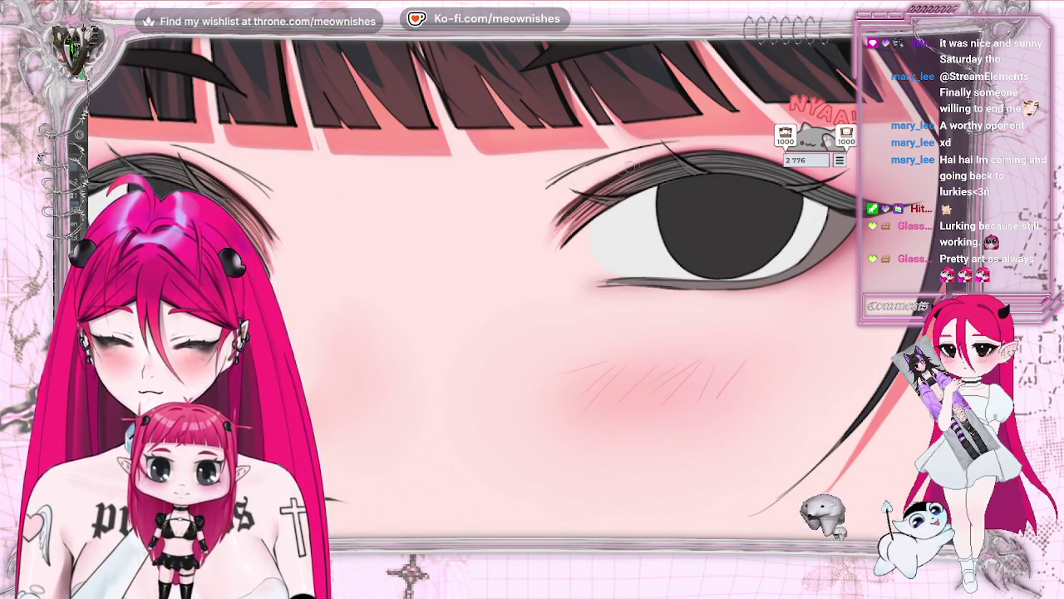
left_click_drag(582, 205, 550, 236)
left_click(275, 264)
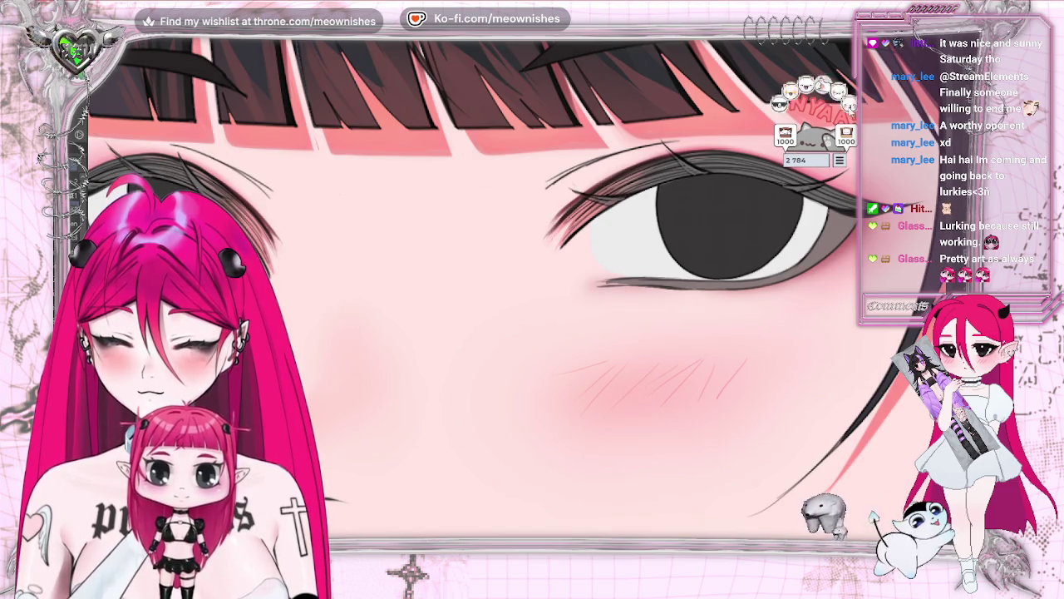
key("ctrl+minus")
key("ctrl+minus")
key("ctrl+minus")
key("ctrl+minus")
key("ctrl+minus")
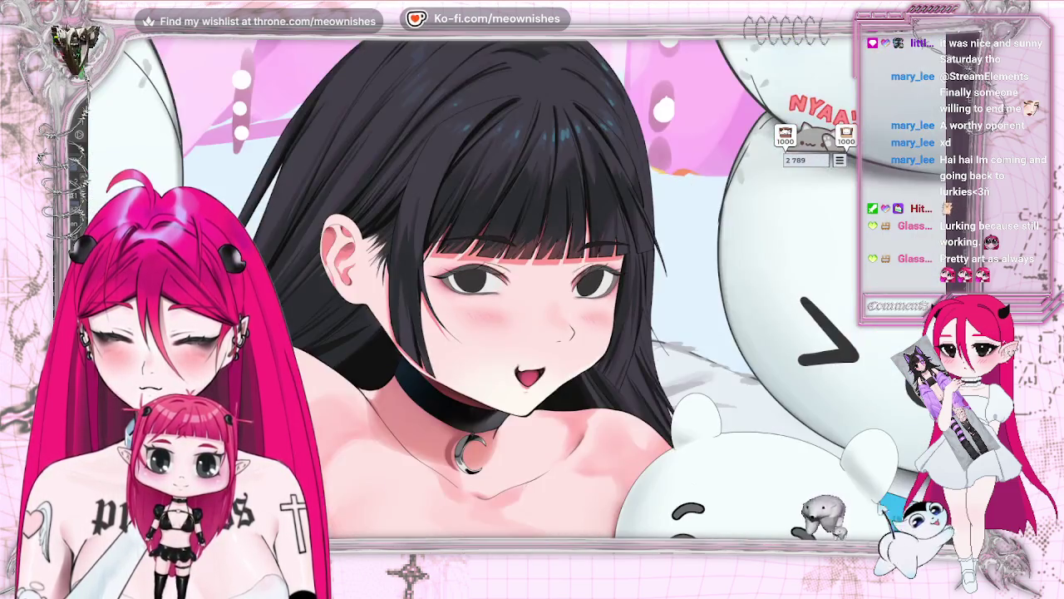
key("ctrl+minus")
key("ctrl+minus")
key("ctrl+plus")
key("ctrl+plus")
key("ctrl+plus")
key("ctrl+plus")
key("ctrl+plus")
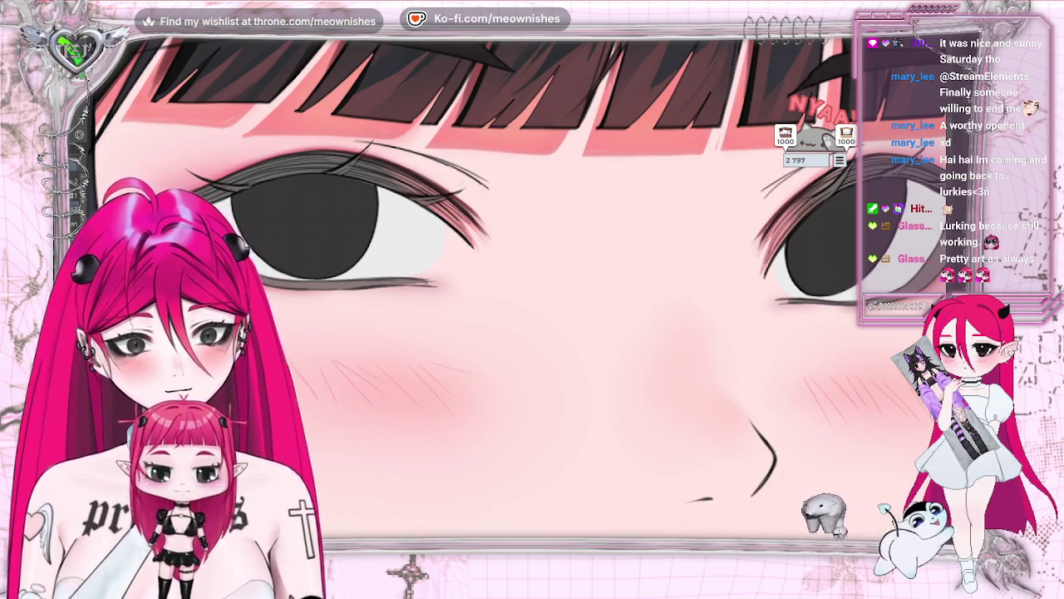
Bring the right-hand eye to the centre of the view to continue refining it
left_click_drag(782, 300, 615, 285)
left_click(622, 286)
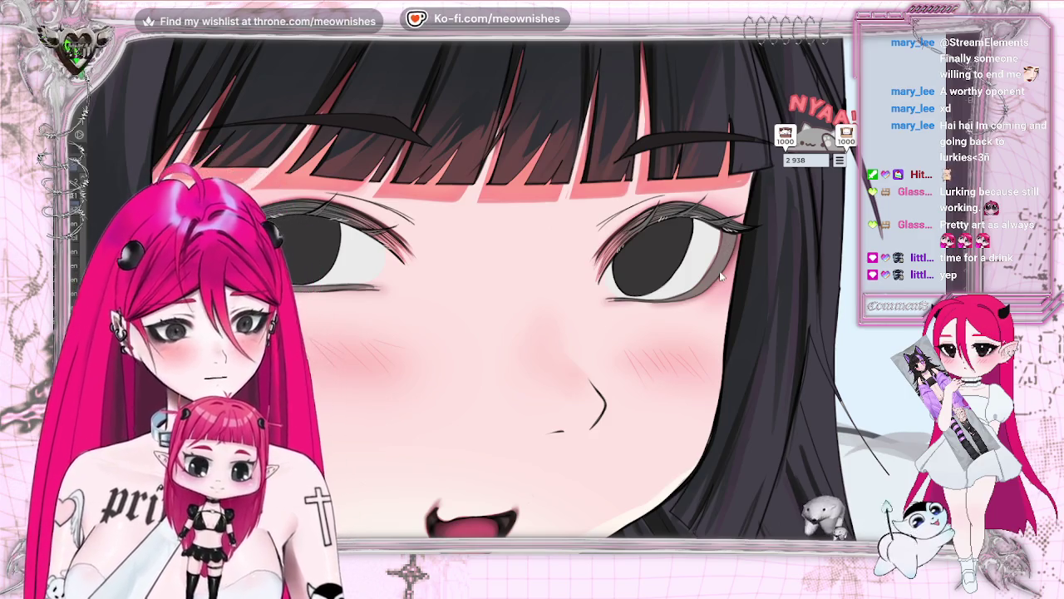
left_click_drag(702, 287, 689, 296)
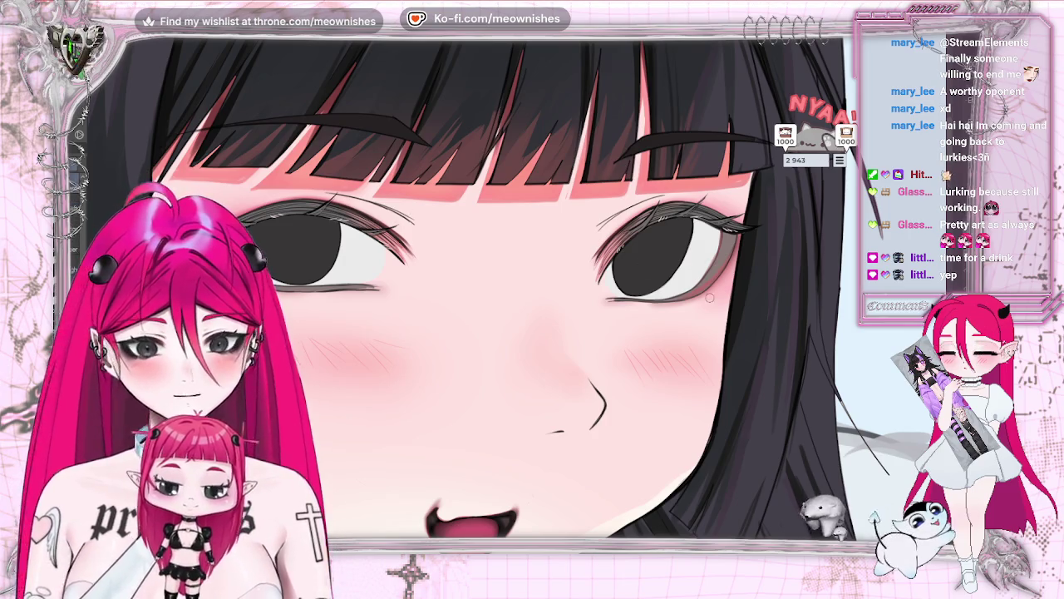
left_click_drag(699, 292, 680, 302)
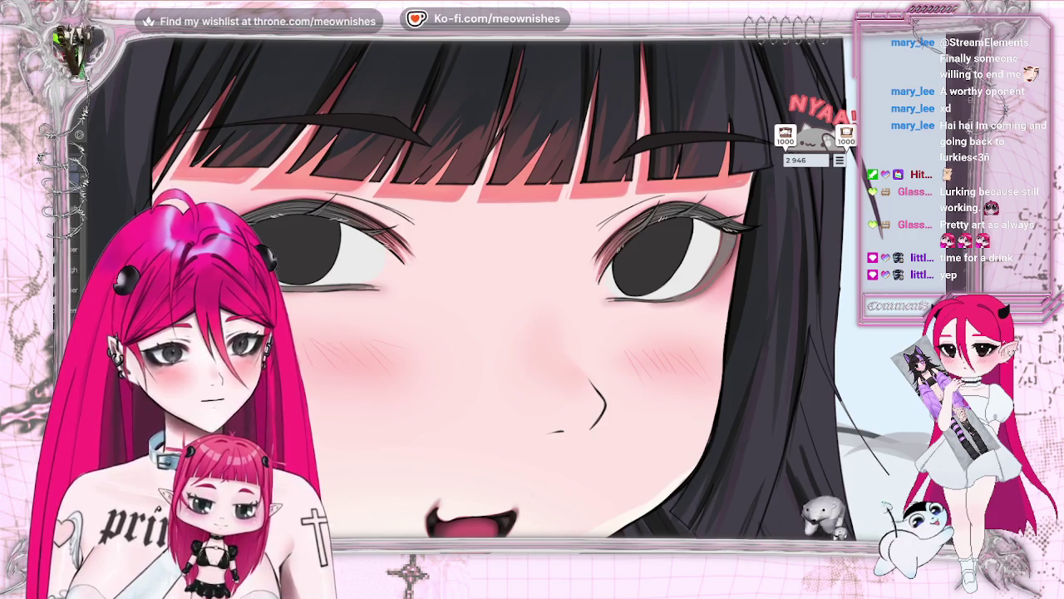
key("ctrl+z")
key("ctrl+z")
key("ctrl+z")
key("ctrl+y")
key("ctrl+y")
key("ctrl+y")
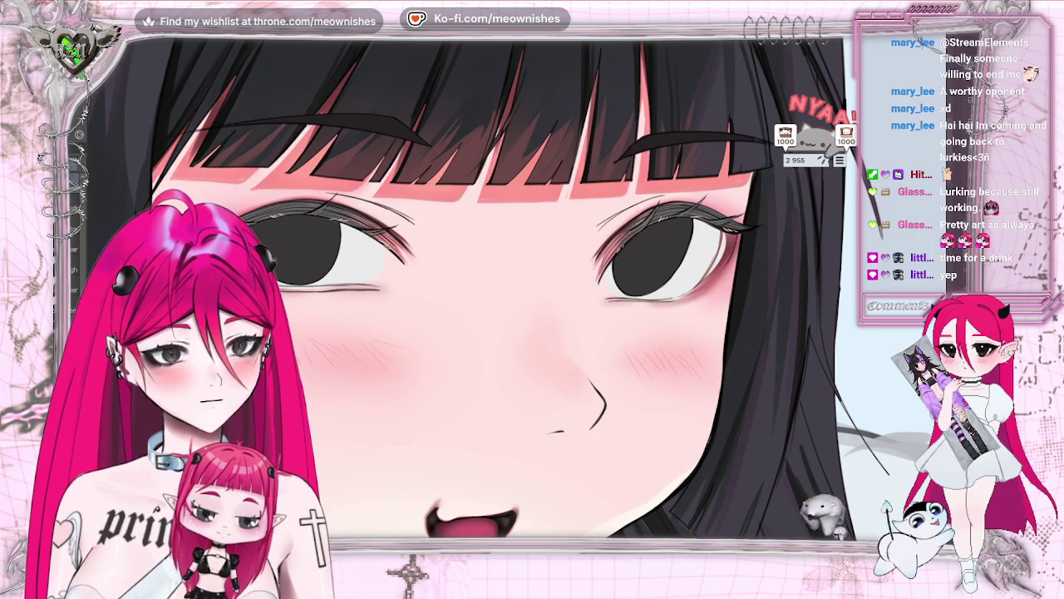
key("ctrl+y")
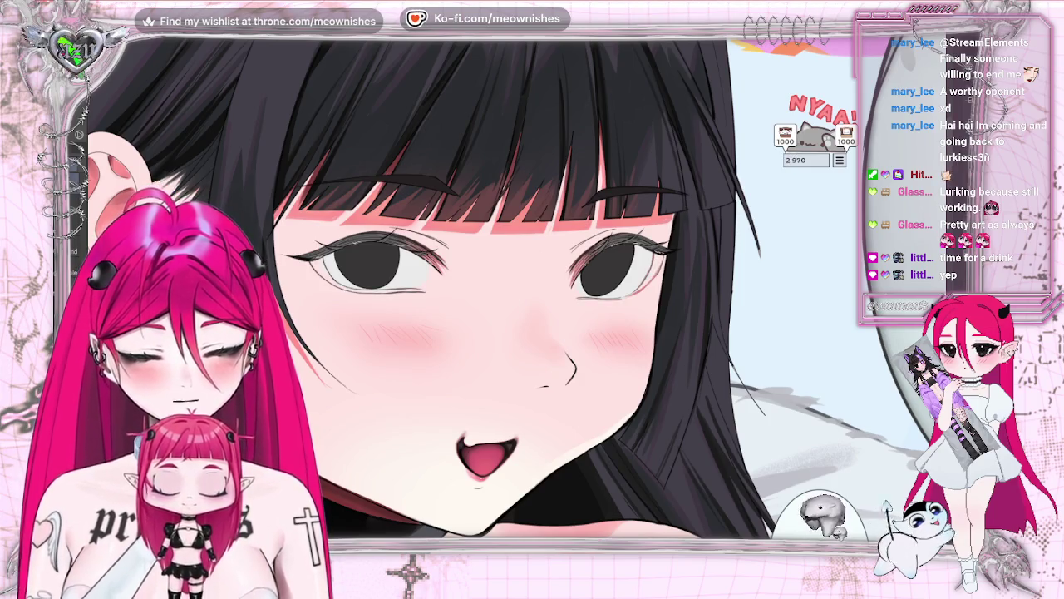
scroll(512, 331, "up", 2)
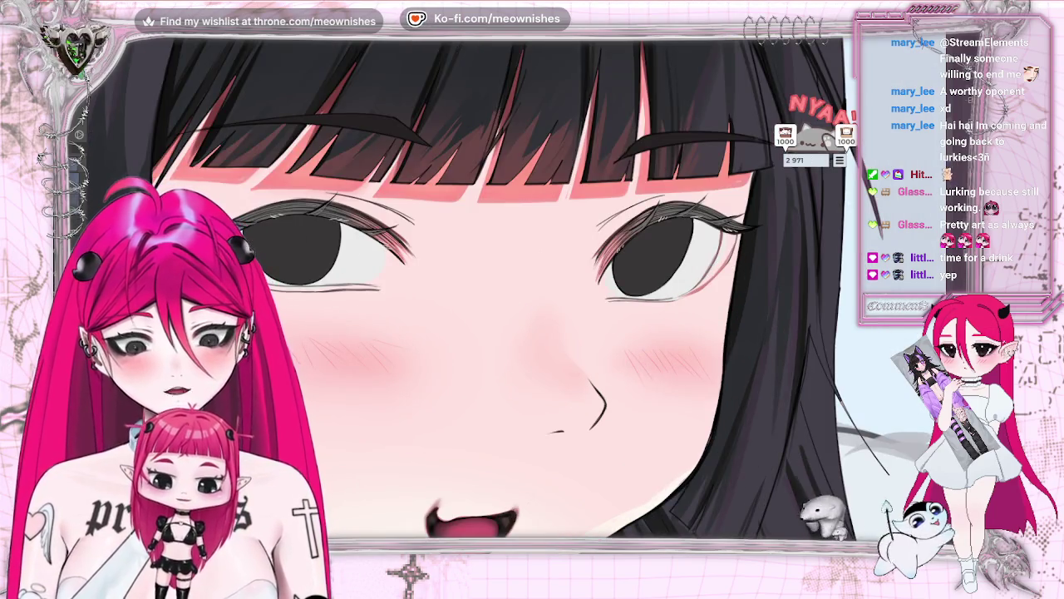